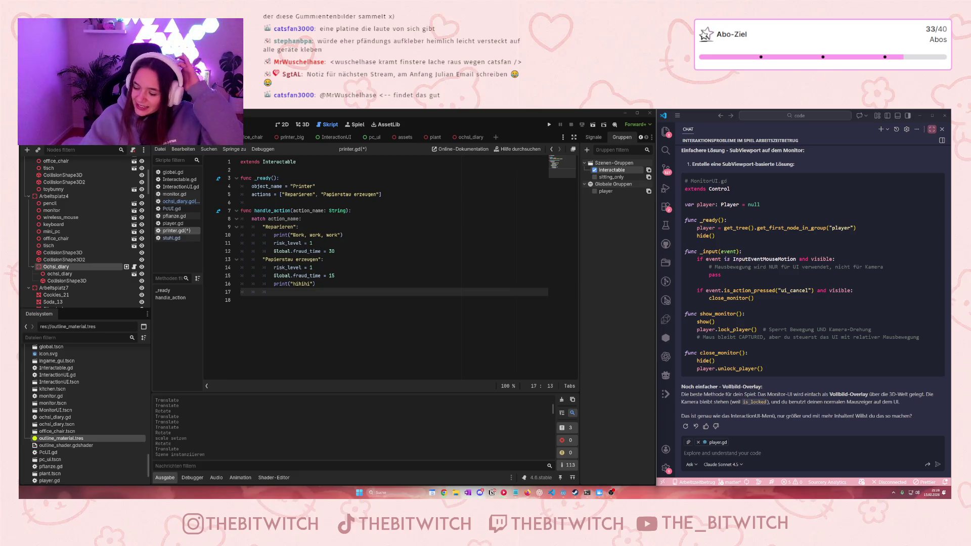
Step: Save printer.gd with its 'Papierstau erzeugen' branch printing 'hihihi', then open ochsi_diary.gd
{"action": "left_click", "coordinate": [326, 284]}
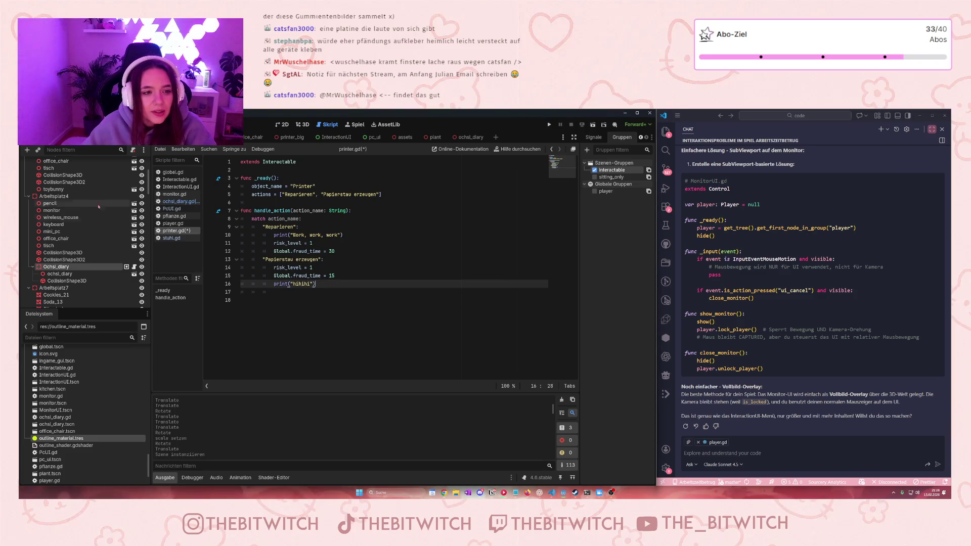
{"action": "left_click", "coordinate": [333, 303]}
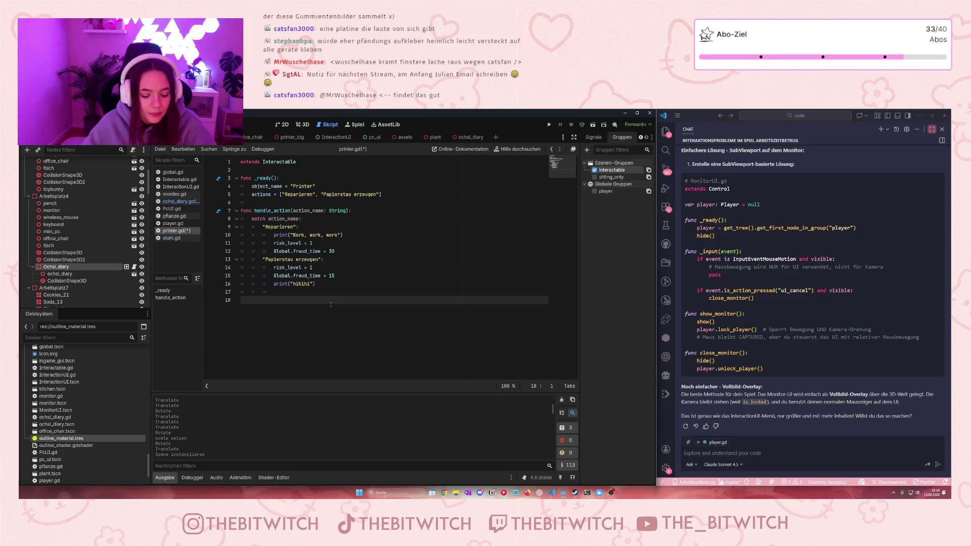
{"action": "key", "text": "ctrl+s"}
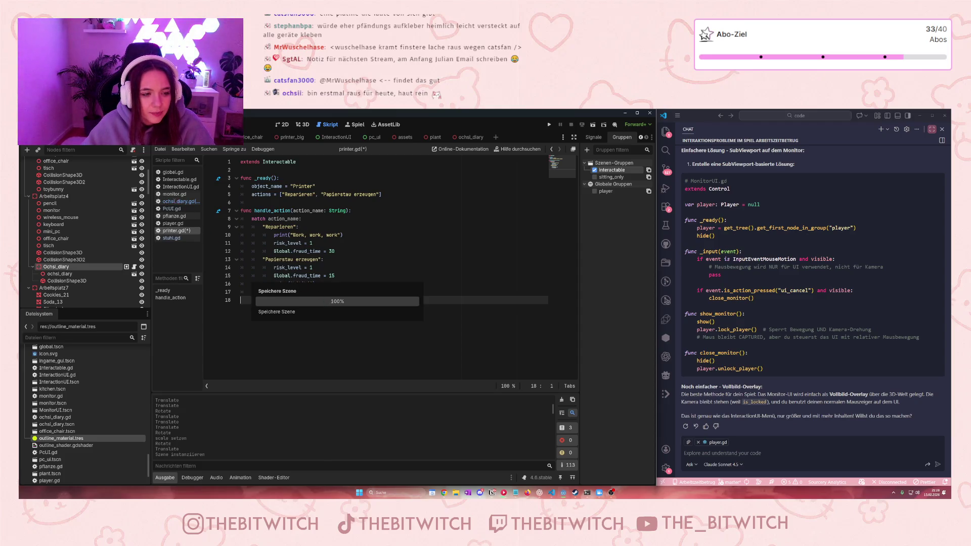
{"action": "left_click", "coordinate": [181, 201]}
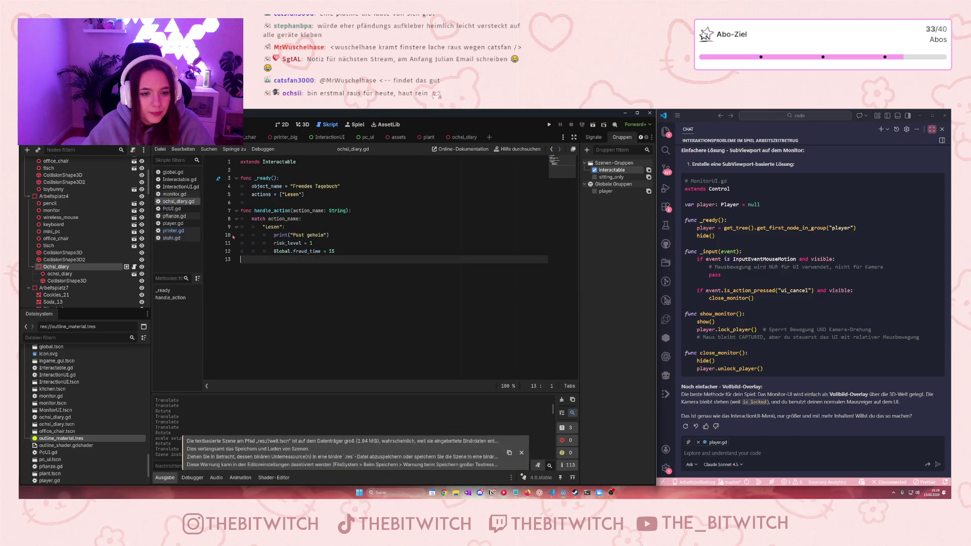
Step: Look through pflanze.gd and monitor.gd, settle on stuhl.gd, and run the project with F5
{"action": "left_click", "coordinate": [178, 217]}
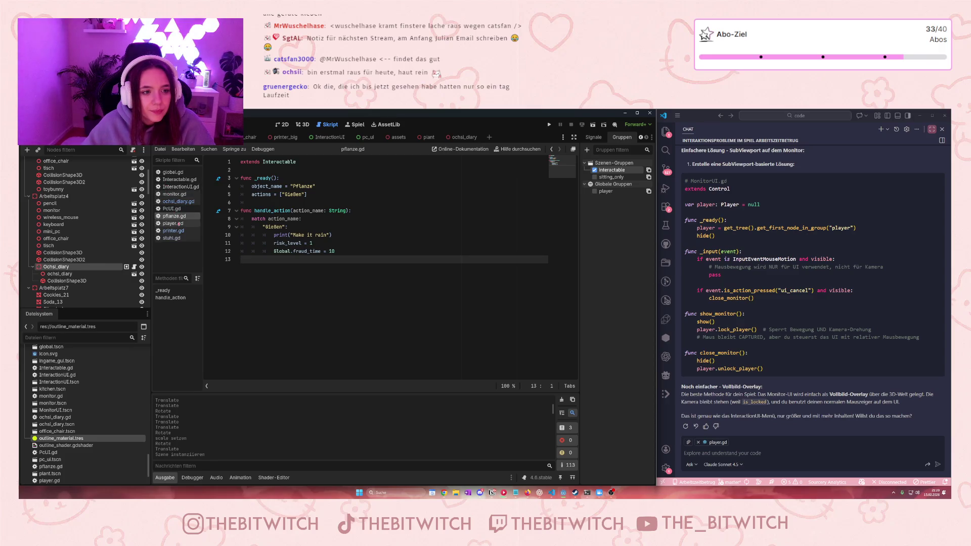
{"action": "left_click", "coordinate": [175, 194]}
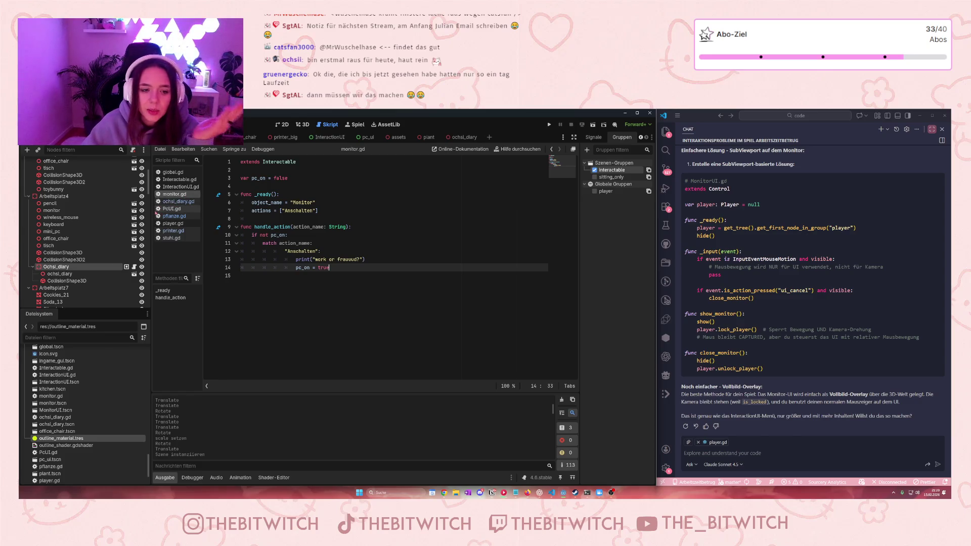
{"action": "left_click", "coordinate": [172, 238]}
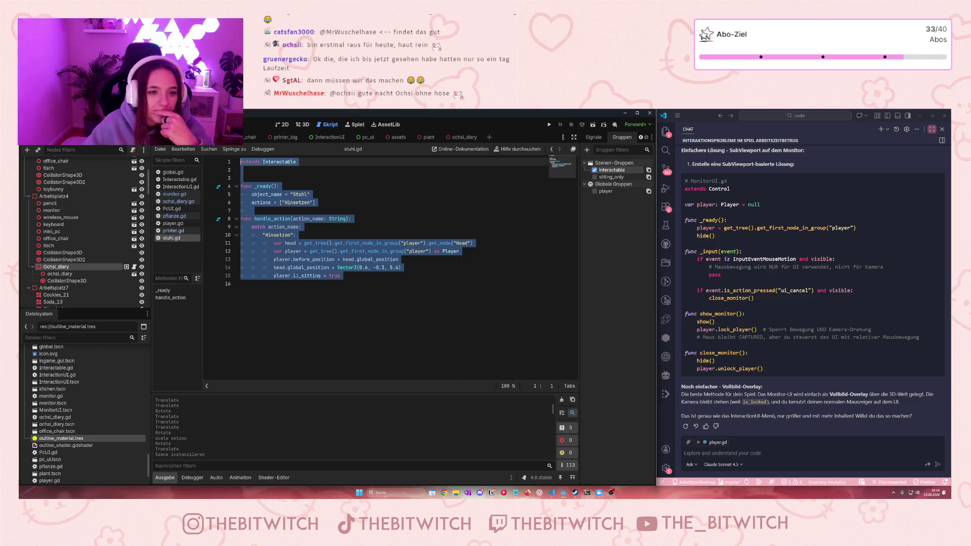
{"action": "left_click", "coordinate": [298, 303]}
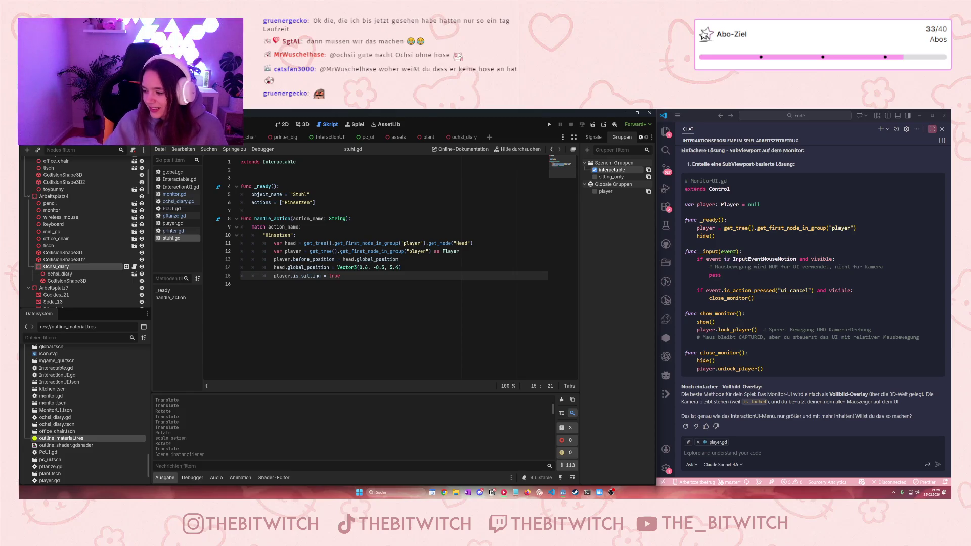
{"action": "left_click", "coordinate": [421, 322]}
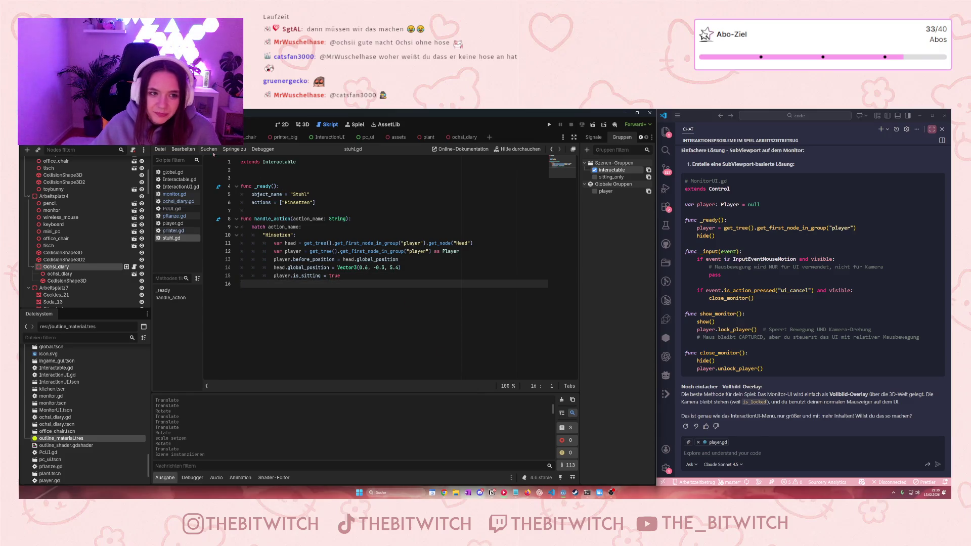
{"action": "key", "text": "F5"}
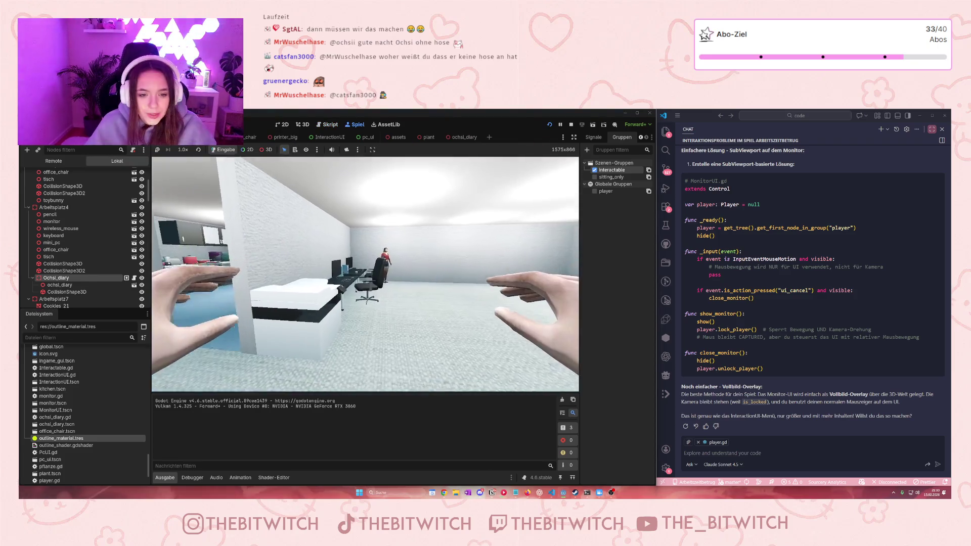
{"action": "key", "text": "w"}
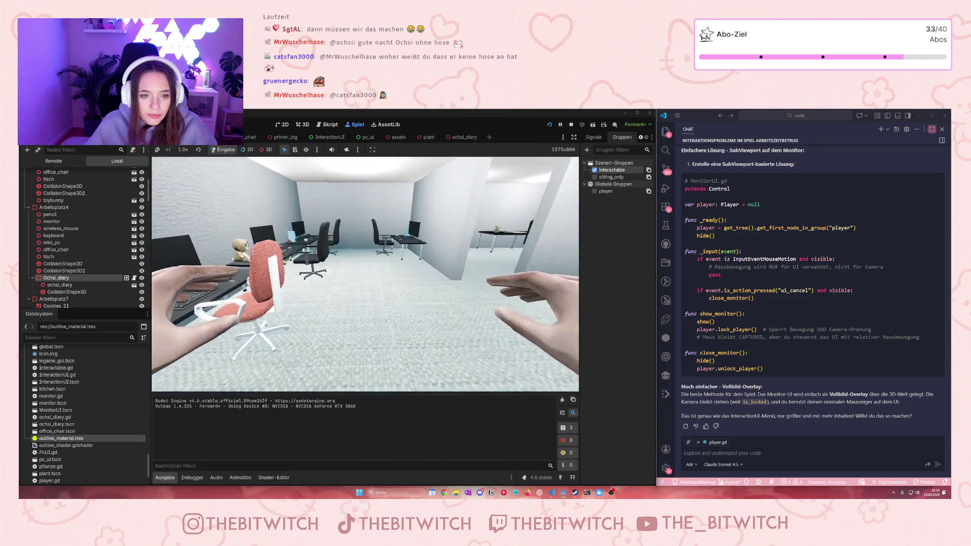
{"action": "key", "text": "w"}
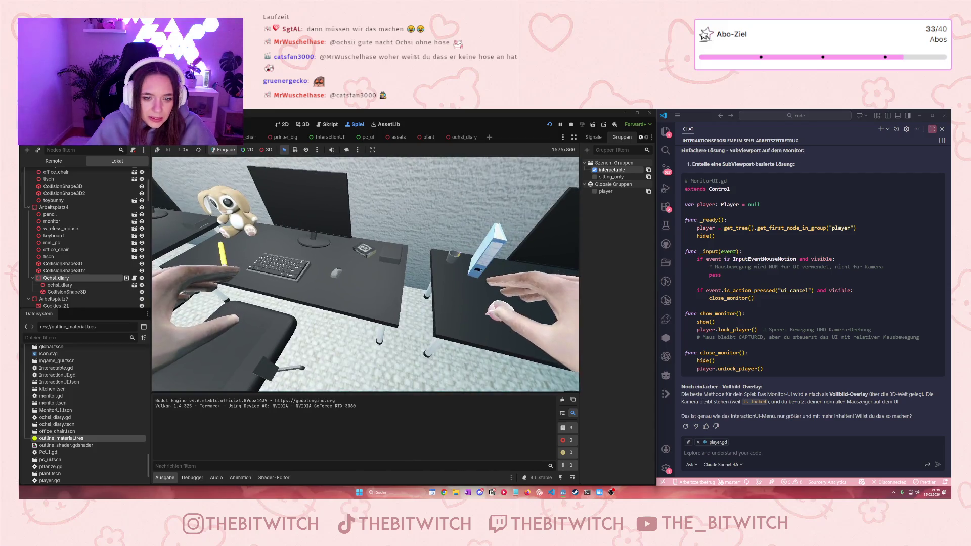
{"action": "mouse_move", "coordinate": [344, 190]}
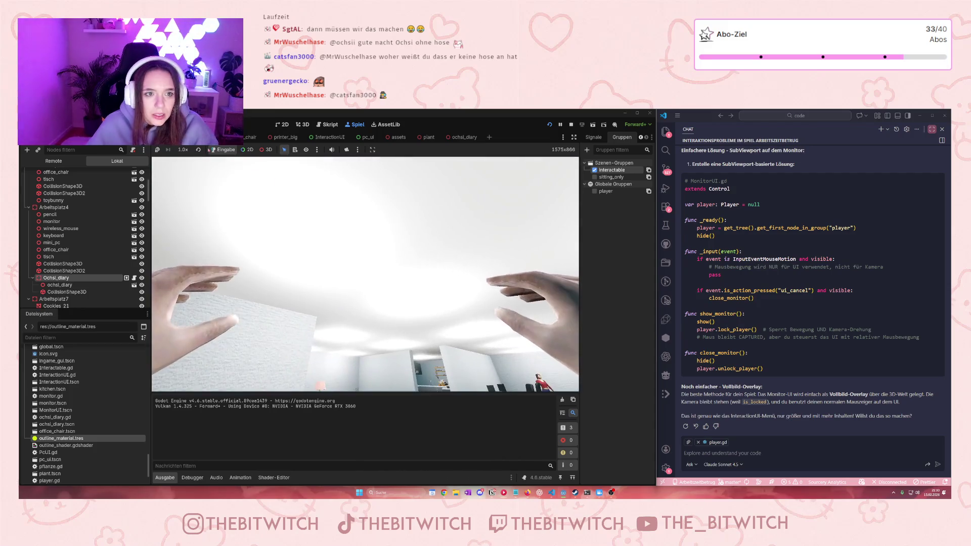
{"action": "mouse_move", "coordinate": [272, 221]}
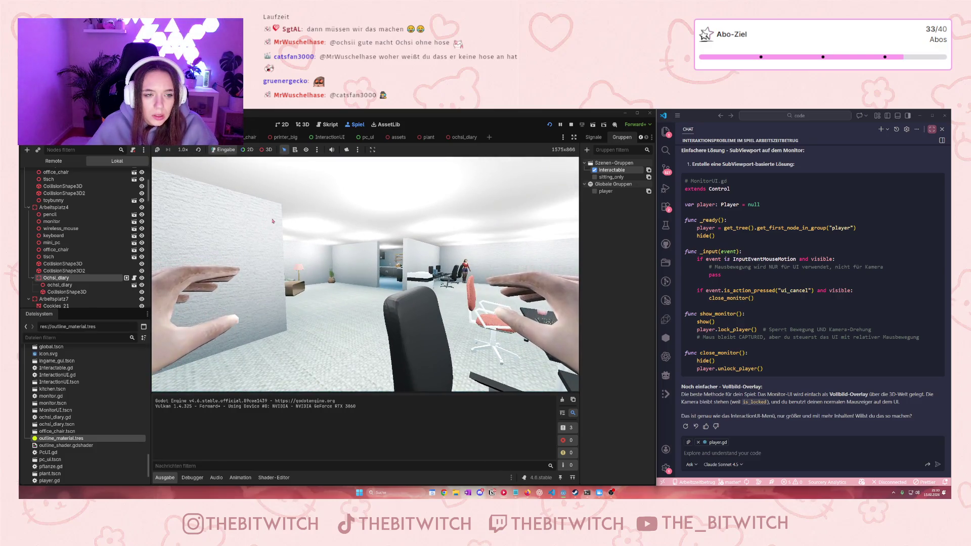
{"action": "key", "text": "F8"}
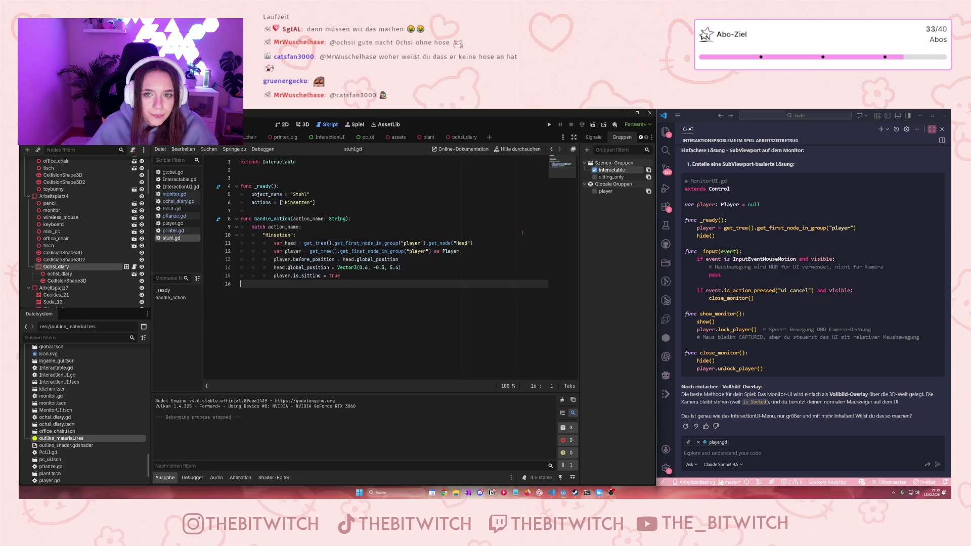
Step: Select Ochsi_diary in the 3D view, nudge it on its desk with several G moves, and save
{"action": "left_click", "coordinate": [306, 125]}
{"action": "left_click", "coordinate": [342, 273]}
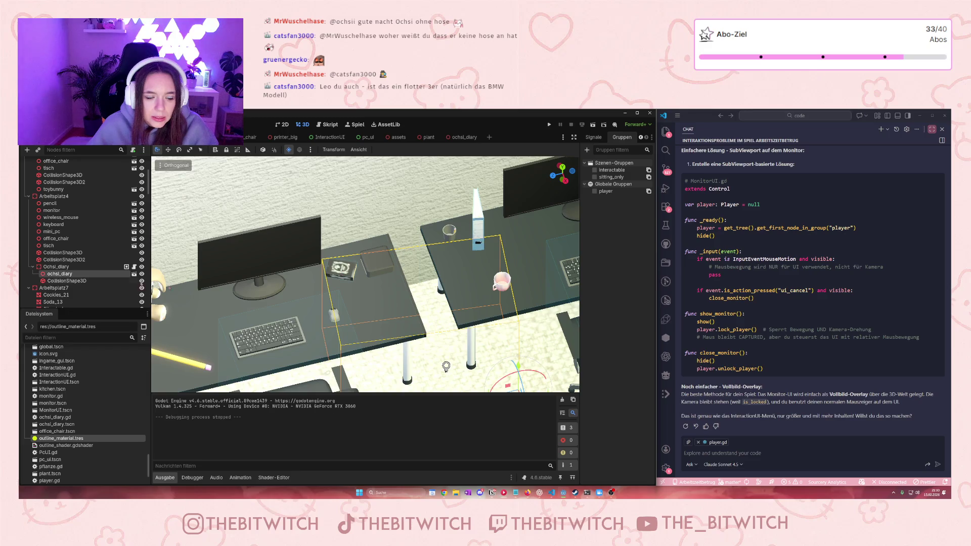
{"action": "double_click", "coordinate": [56, 266]}
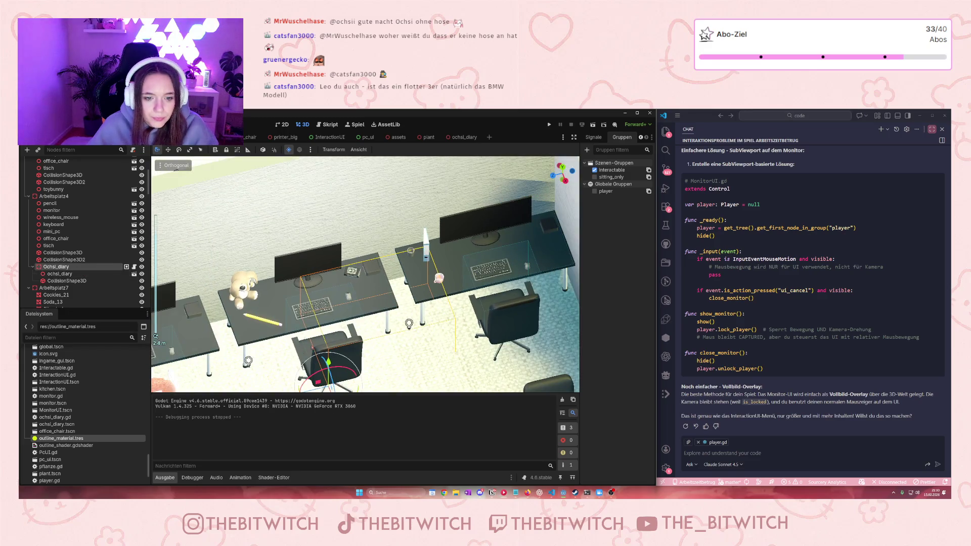
{"action": "key", "text": "g"}
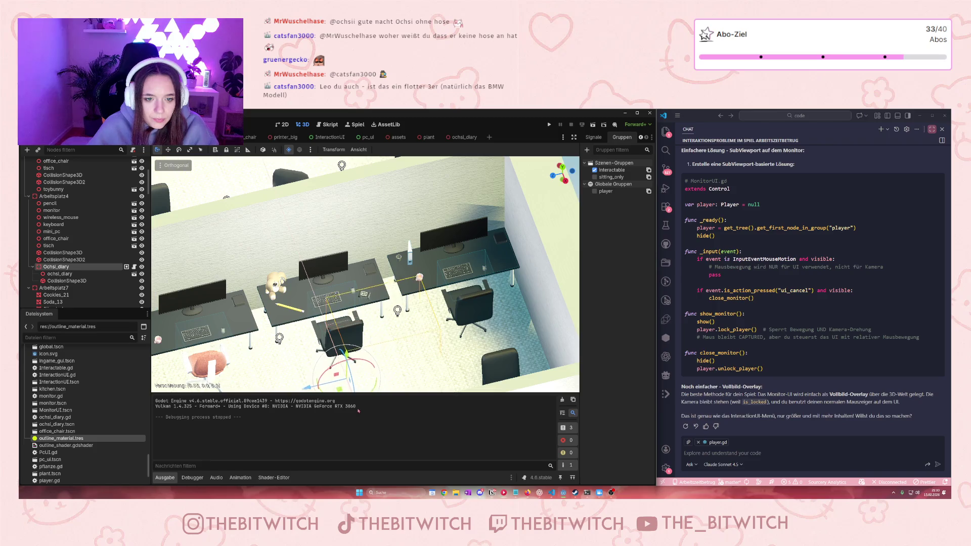
{"action": "left_click", "coordinate": [312, 389]}
{"action": "key", "text": "g"}
{"action": "left_click", "coordinate": [311, 389]}
{"action": "key", "text": "g"}
{"action": "left_click", "coordinate": [311, 390]}
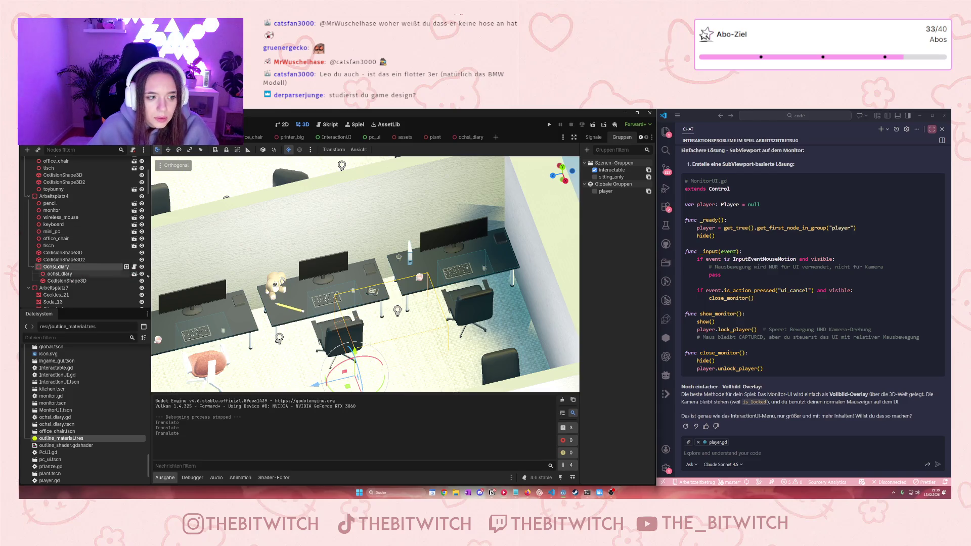
{"action": "left_click", "coordinate": [347, 285]}
{"action": "key", "text": "ctrl+s"}
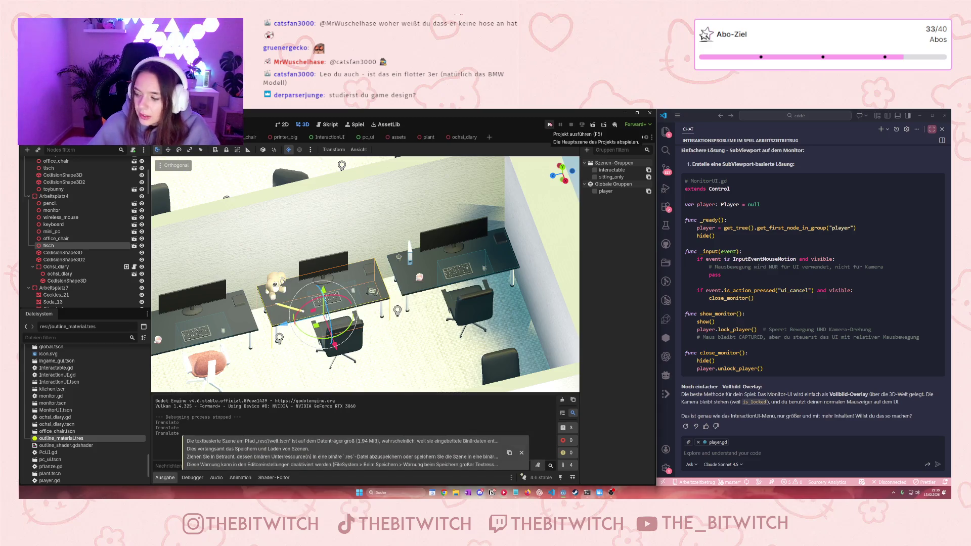
Step: Run the game, read the fade_in_outline 'show' on null error under Fehler, and select Ochsi_diary
{"action": "left_click", "coordinate": [550, 125]}
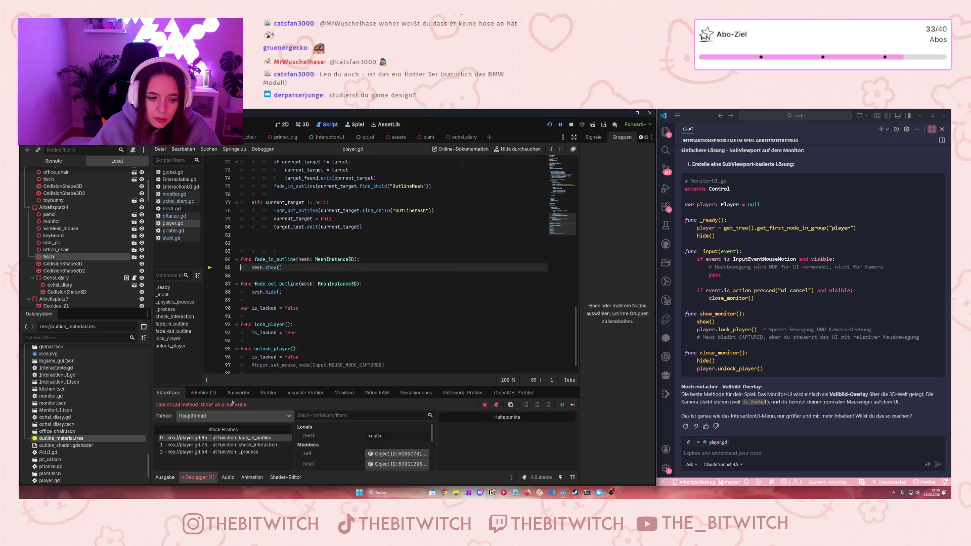
{"action": "left_click", "coordinate": [215, 394]}
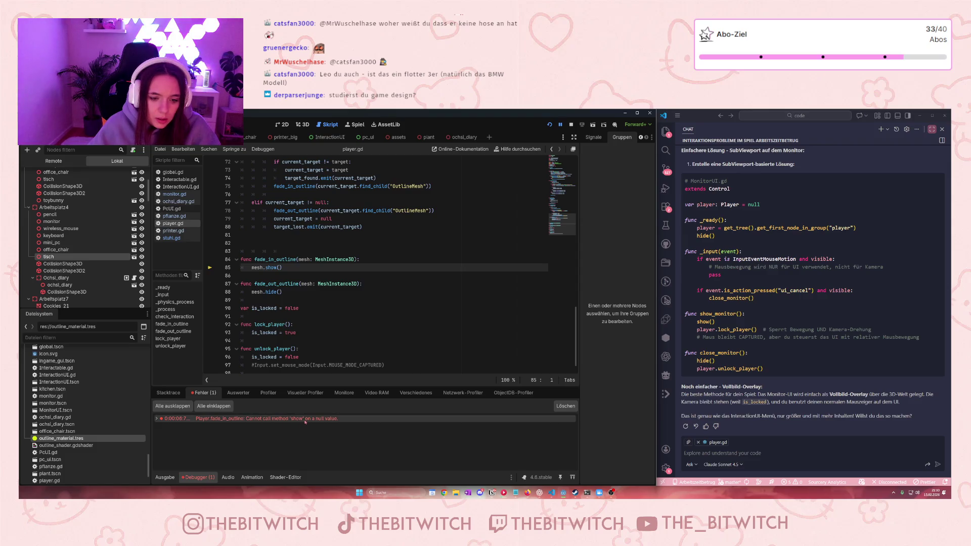
{"action": "mouse_move", "coordinate": [307, 421]}
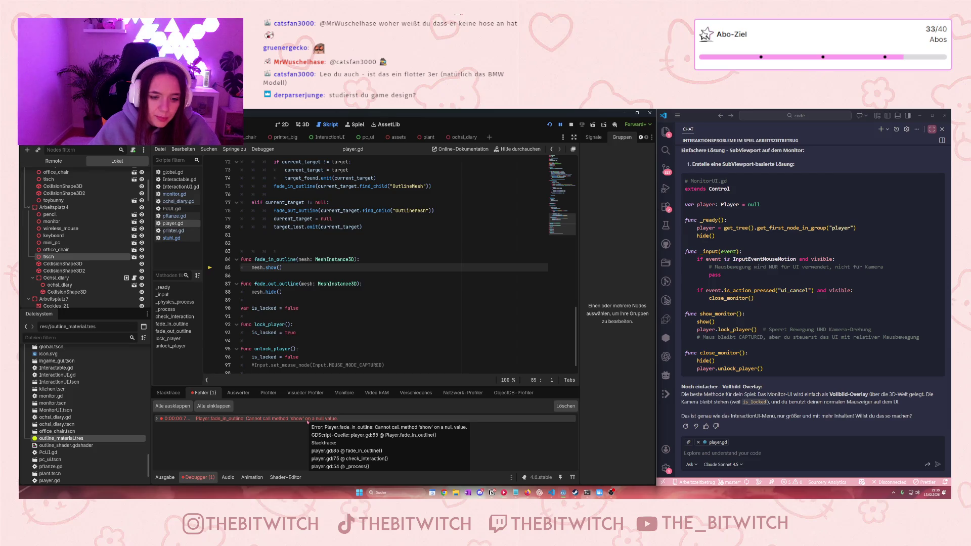
{"action": "left_click", "coordinate": [60, 278]}
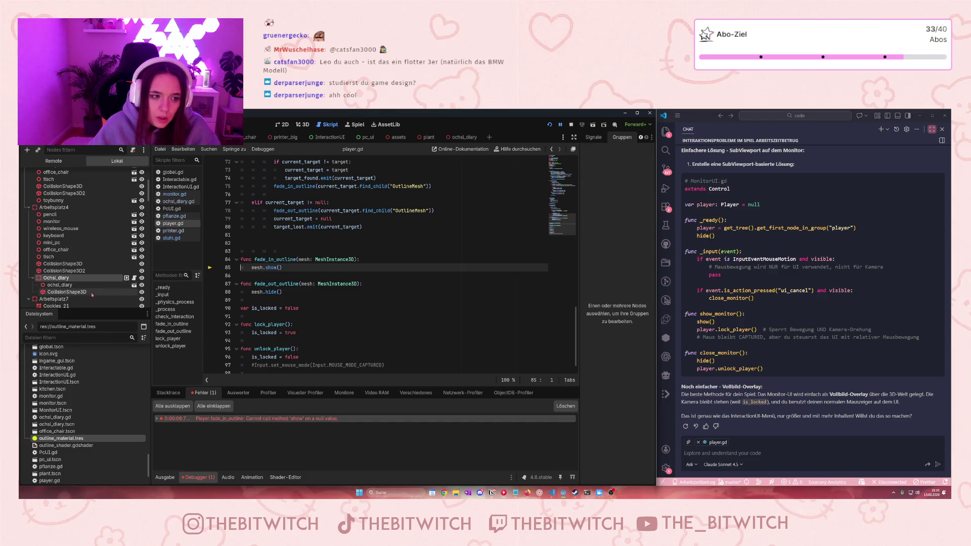
Step: Collapse Arbeitsplatz7, 5, 6, Wände and Lichter, and move CollisionShape3D above ochsi_diary inside Ochsi_diary
{"action": "scroll", "coordinate": [92, 290], "scroll_direction": "down", "scroll_amount": 1}
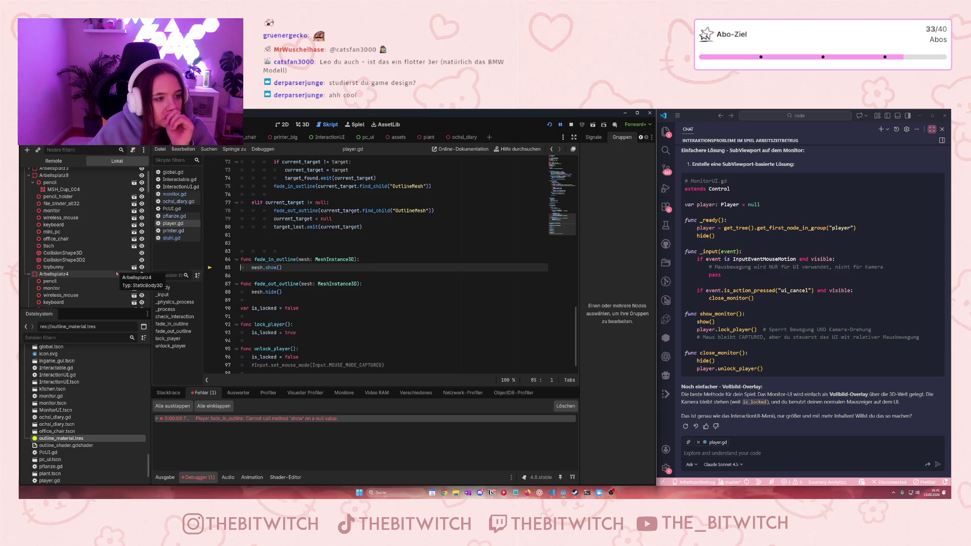
{"action": "scroll", "coordinate": [101, 275], "scroll_direction": "down", "scroll_amount": 4}
{"action": "left_click", "coordinate": [29, 216]}
{"action": "left_click", "coordinate": [29, 222]}
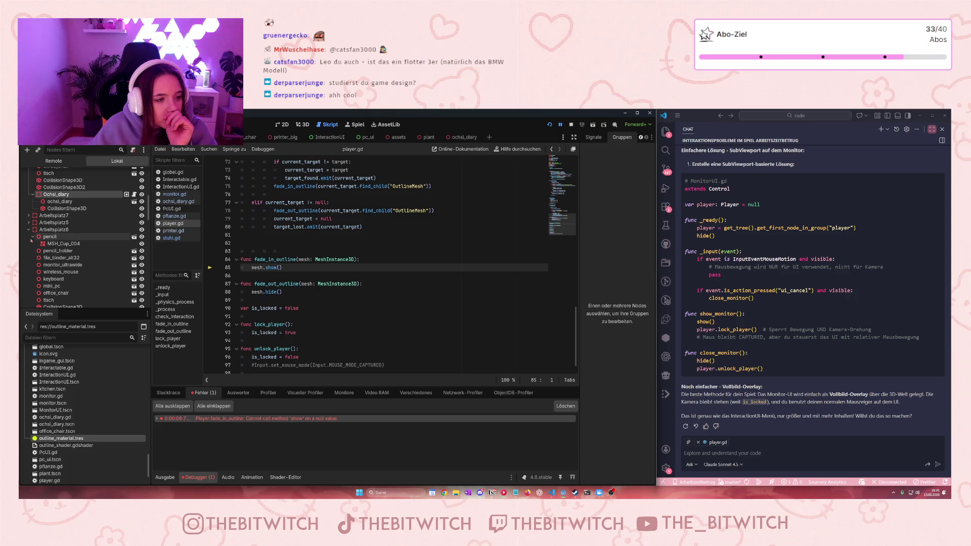
{"action": "left_click", "coordinate": [28, 230]}
{"action": "left_click", "coordinate": [28, 280]}
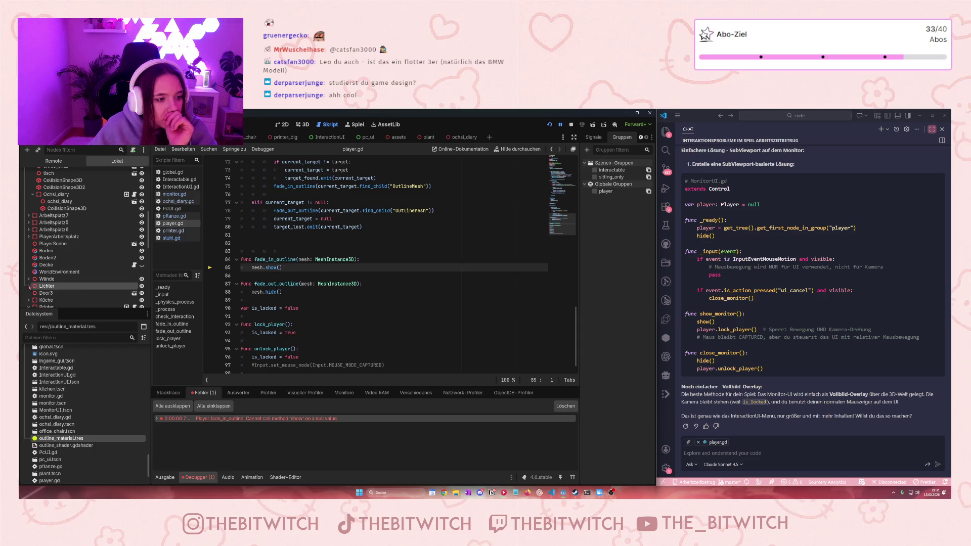
{"action": "left_click", "coordinate": [29, 286]}
{"action": "scroll", "coordinate": [74, 284], "scroll_direction": "down", "scroll_amount": 2}
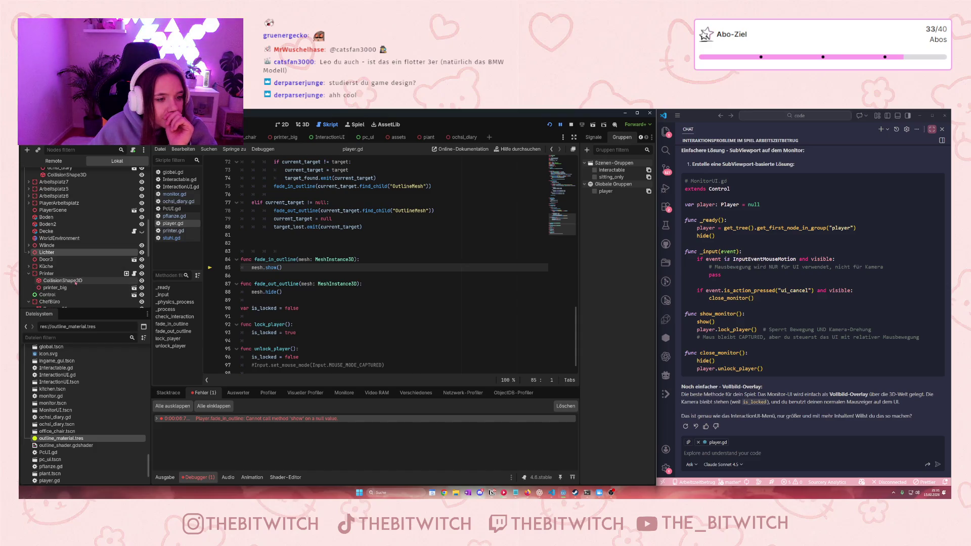
{"action": "scroll", "coordinate": [75, 284], "scroll_direction": "up", "scroll_amount": 3}
{"action": "left_click_drag", "start_coordinate": [48, 225], "coordinate": [68, 217]}
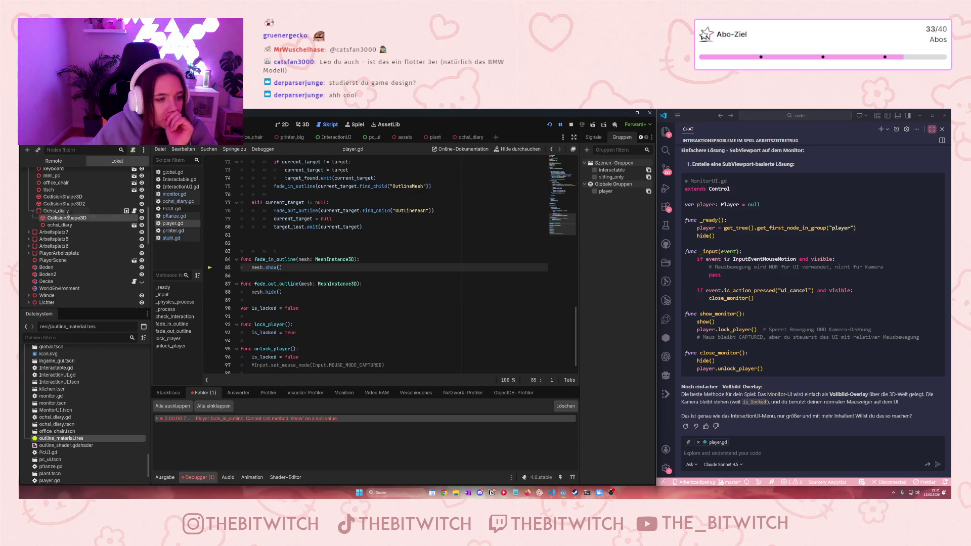
{"action": "scroll", "coordinate": [69, 217], "scroll_direction": "down", "scroll_amount": 5}
{"action": "left_click", "coordinate": [73, 224]}
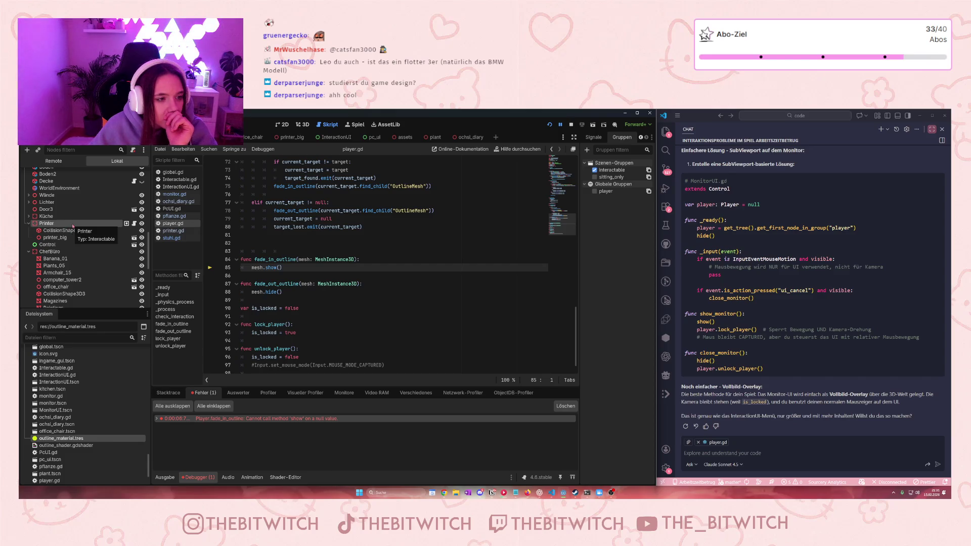
{"action": "scroll", "coordinate": [73, 228], "scroll_direction": "up", "scroll_amount": 5}
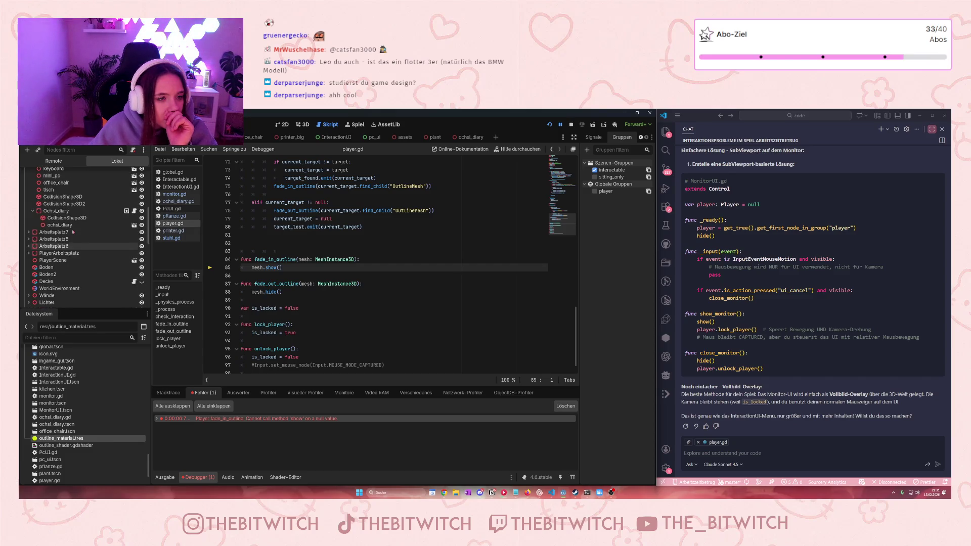
Step: Save the scene, stop the running game, and open Ochsi_diary's script
{"action": "left_click", "coordinate": [428, 241]}
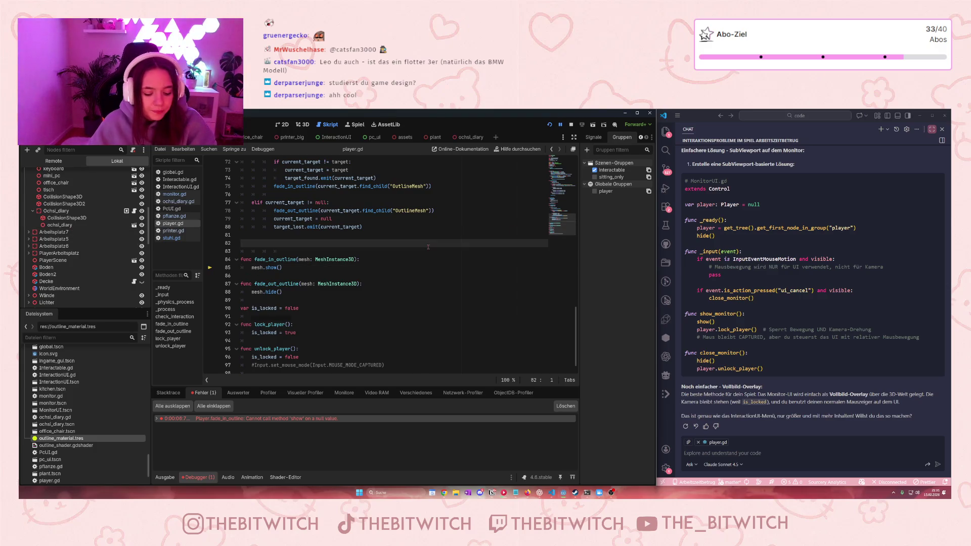
{"action": "key", "text": "ctrl+s"}
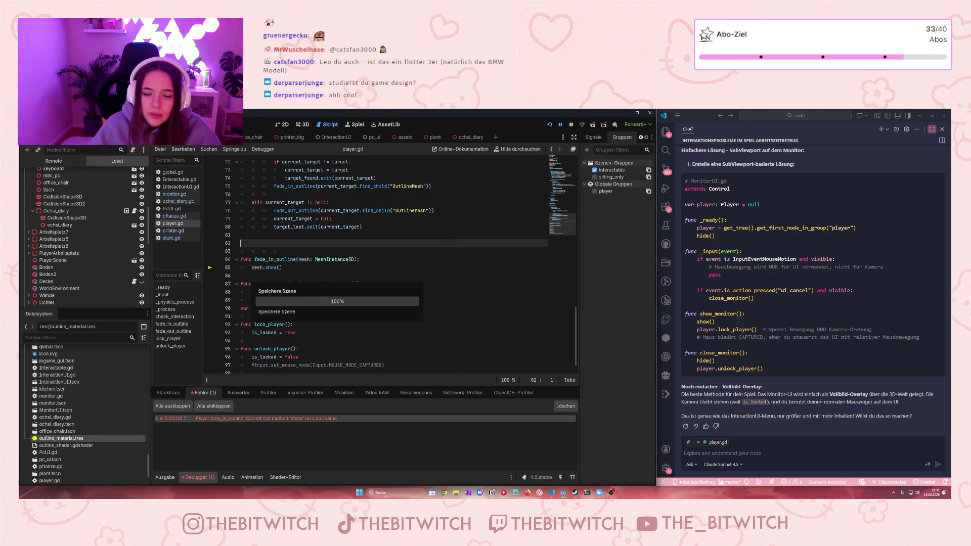
{"action": "left_click", "coordinate": [571, 124]}
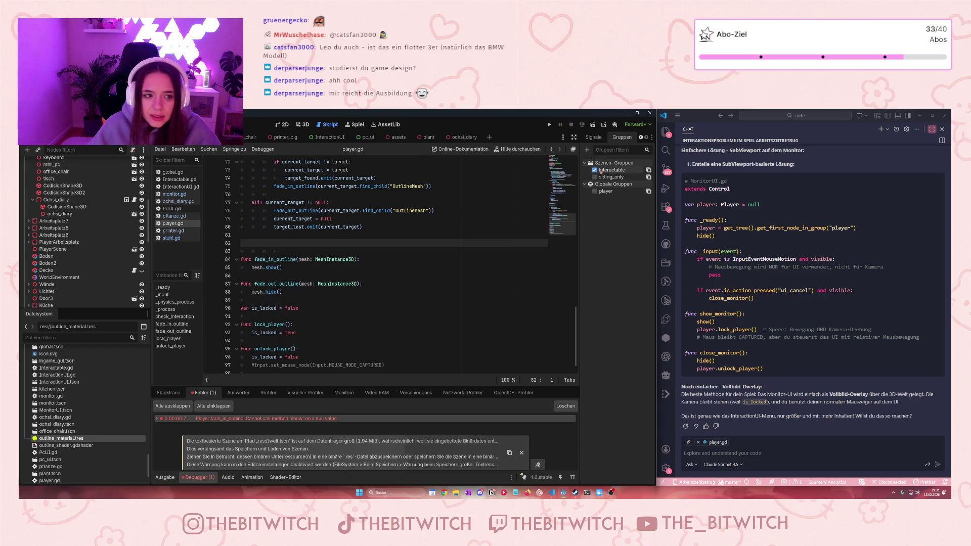
{"action": "scroll", "coordinate": [74, 244], "scroll_direction": "up", "scroll_amount": 3}
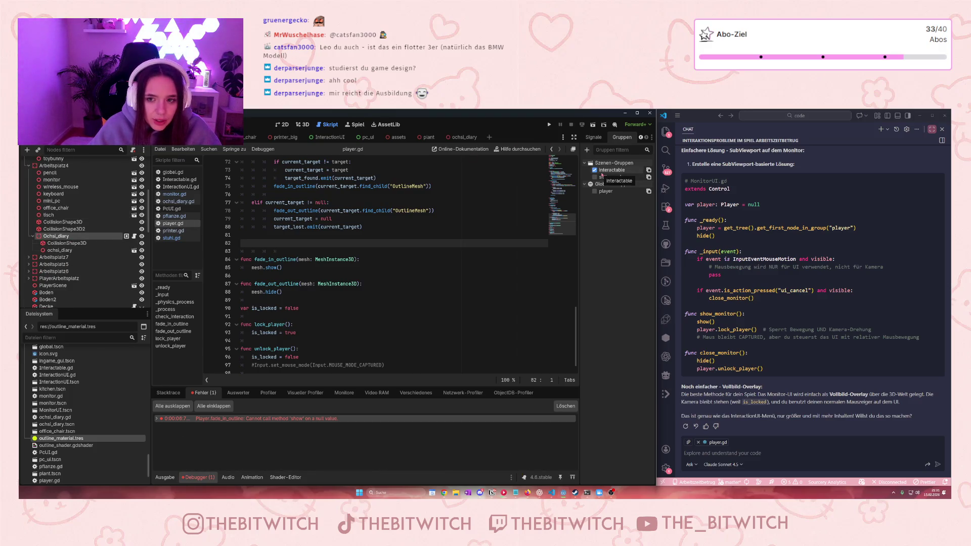
{"action": "left_click", "coordinate": [134, 237]}
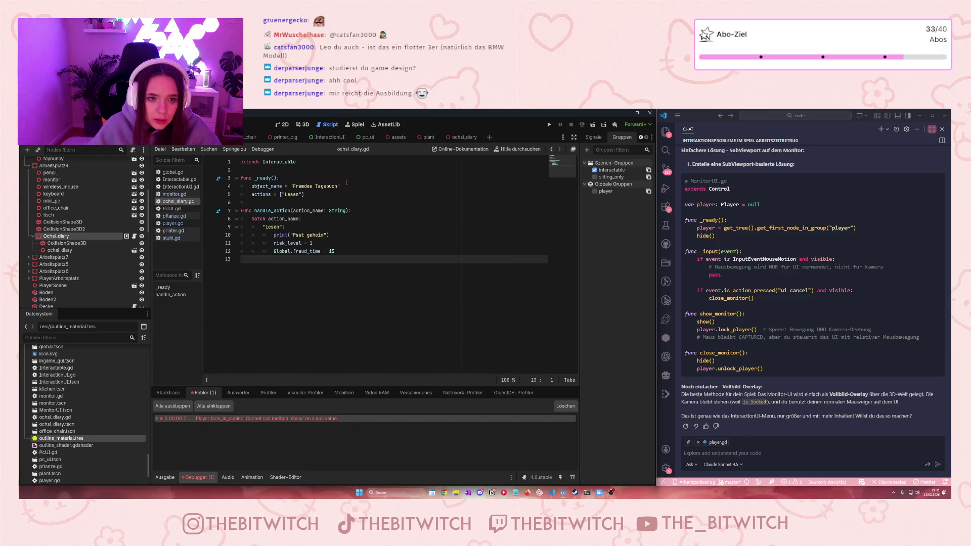
Step: Launch the game from ochsi_diary.gd to test the diary's 'Lesen' interaction
{"action": "mouse_move", "coordinate": [286, 251]}
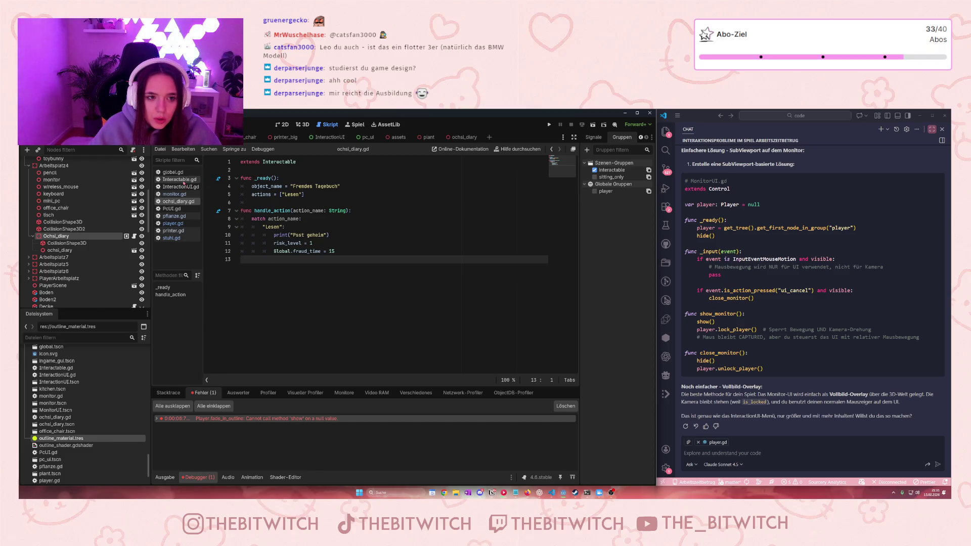
{"action": "left_click", "coordinate": [338, 186]}
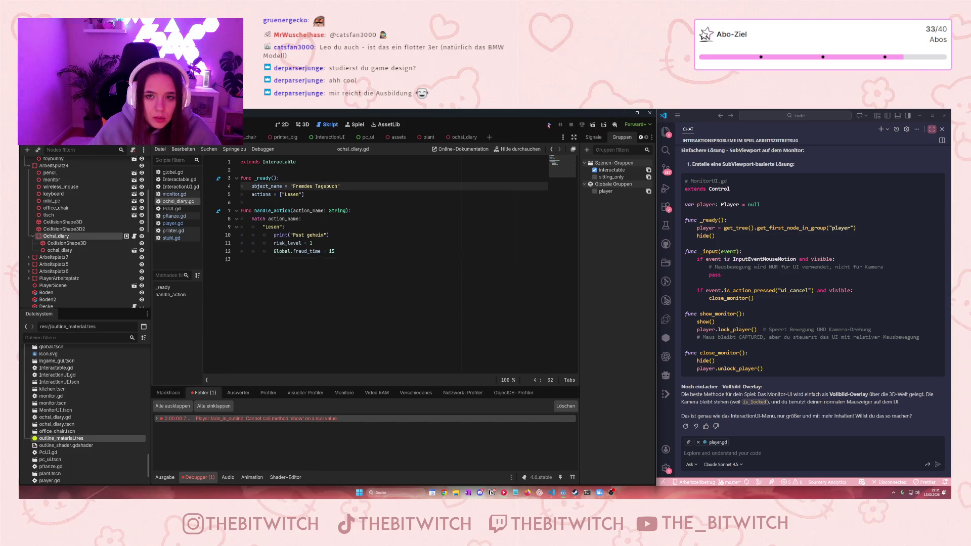
{"action": "left_click", "coordinate": [549, 125]}
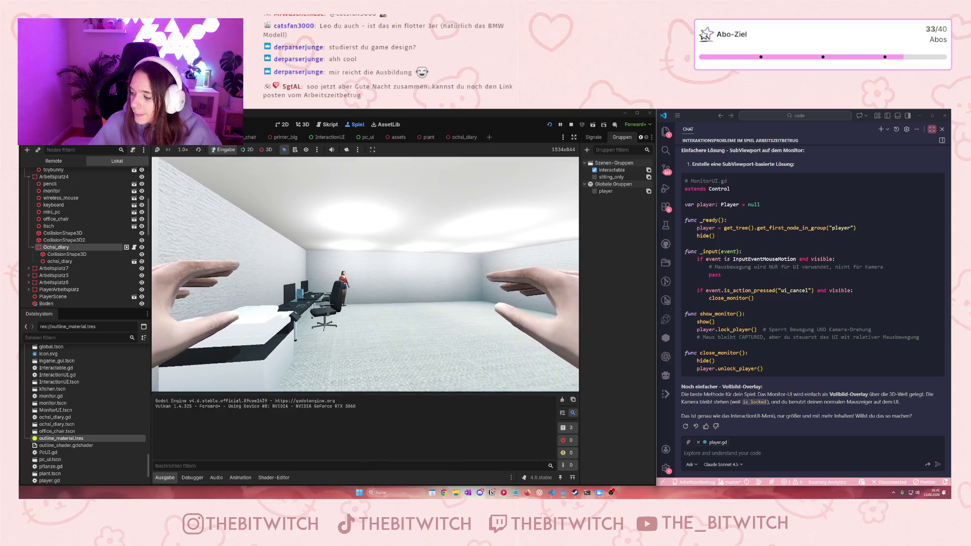
Step: Walk to the desks, expand the null-value outline error, then open the PlayerScene and ochsi_diary scenes
{"action": "key", "text": "w"}
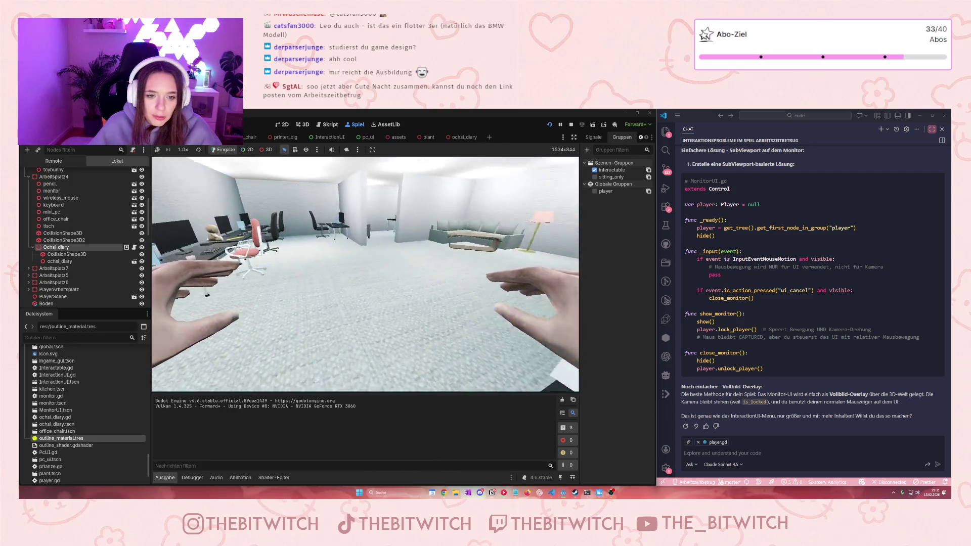
{"action": "key", "text": "w"}
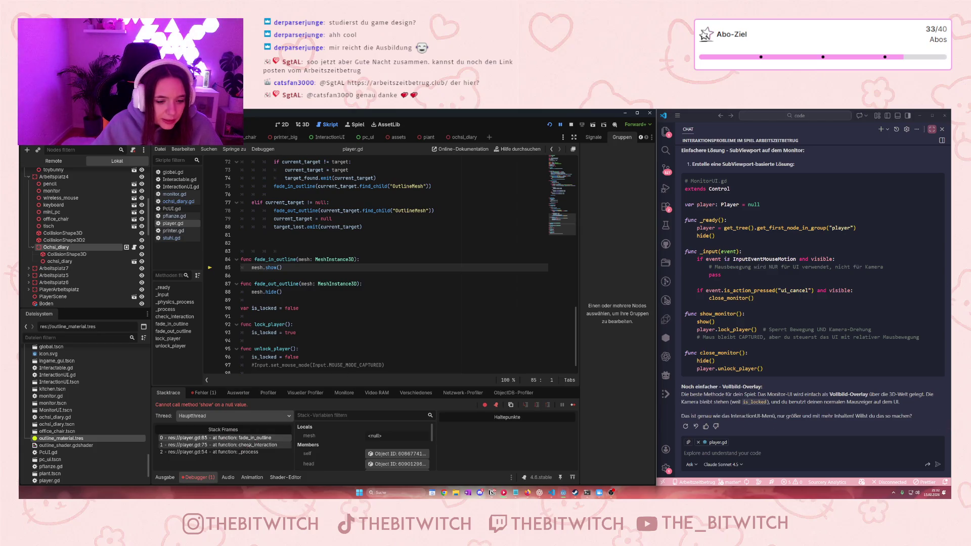
{"action": "left_click", "coordinate": [204, 393]}
{"action": "left_click", "coordinate": [243, 420]}
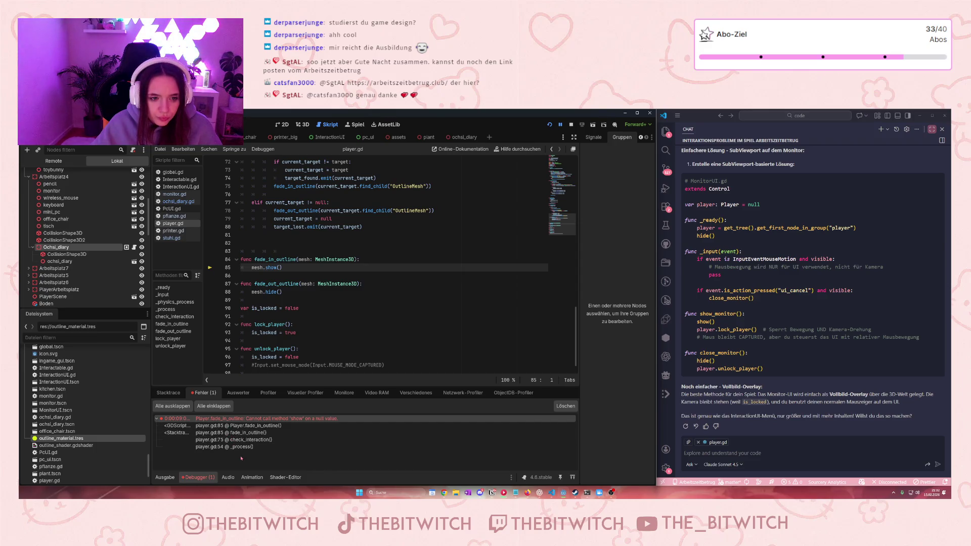
{"action": "left_click", "coordinate": [231, 138]}
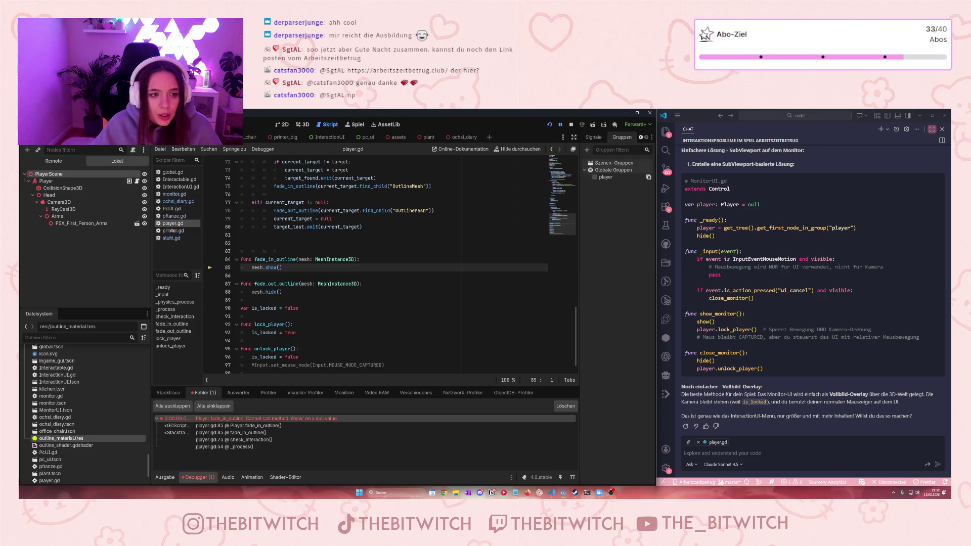
{"action": "scroll", "coordinate": [393, 275], "scroll_direction": "down", "scroll_amount": 1}
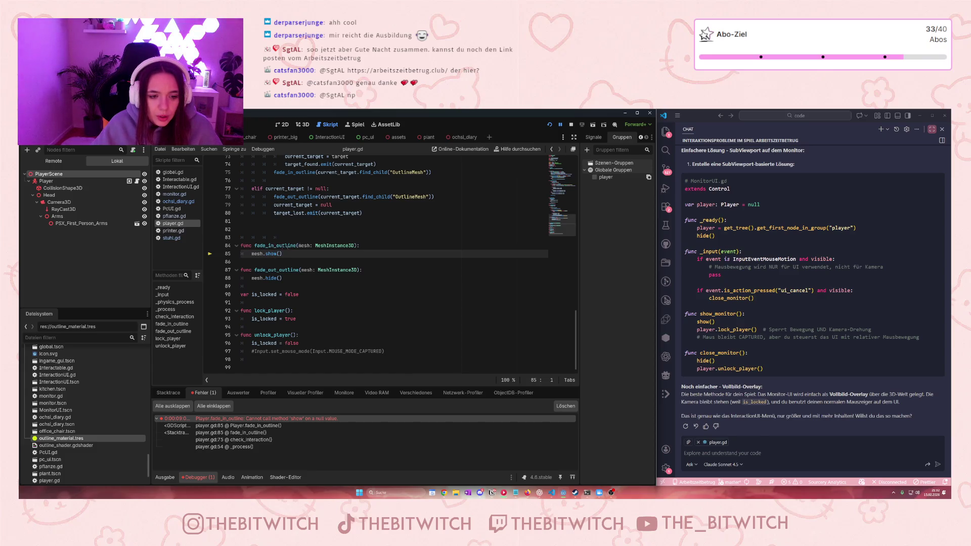
{"action": "left_click", "coordinate": [463, 137]}
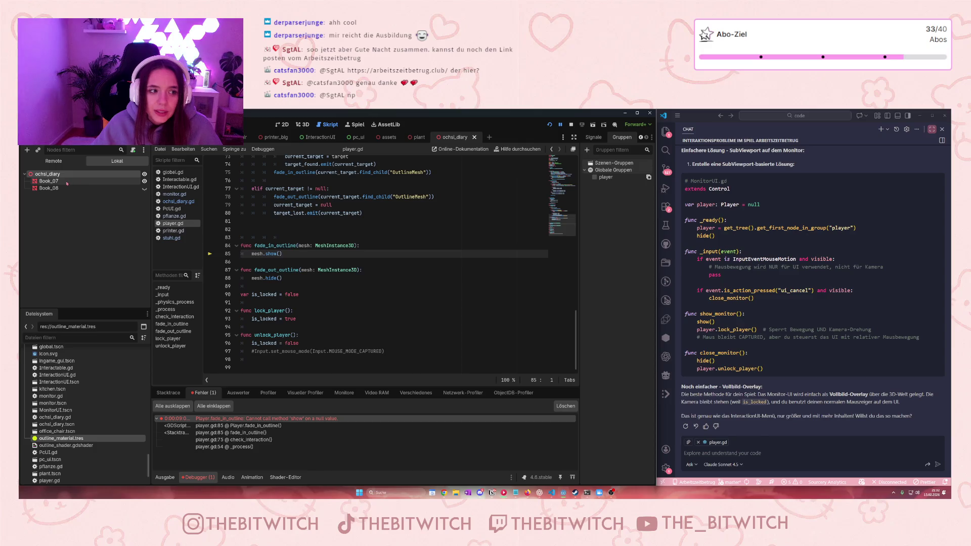
Step: Rename the diary's Book_08 mesh to 'OutlineMesh'
{"action": "left_click", "coordinate": [49, 190]}
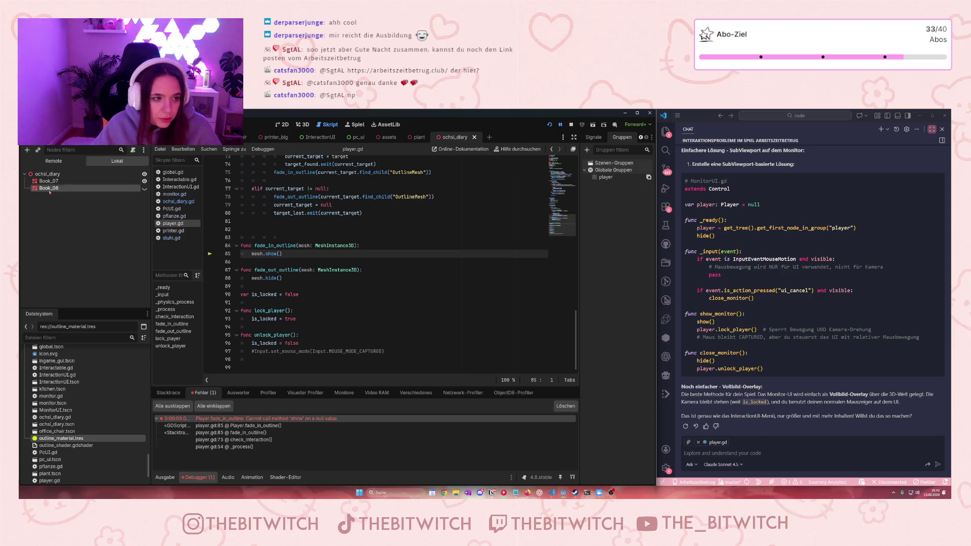
{"action": "left_click", "coordinate": [52, 192]}
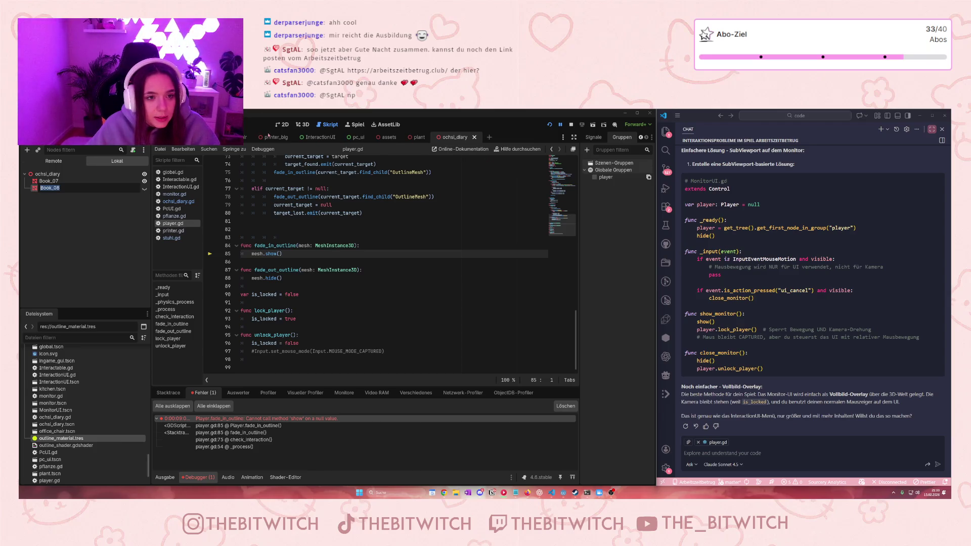
{"action": "key", "text": "Return"}
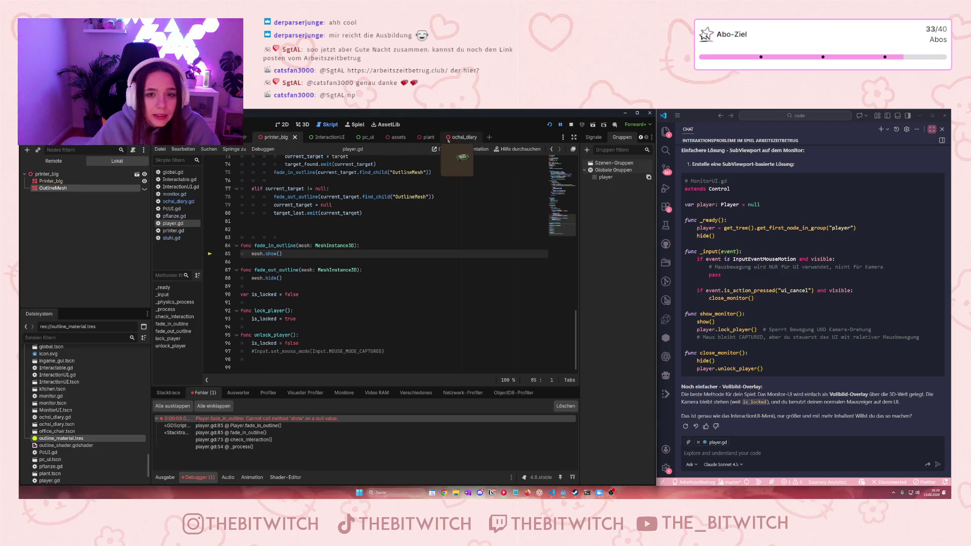
{"action": "left_click", "coordinate": [54, 191]}
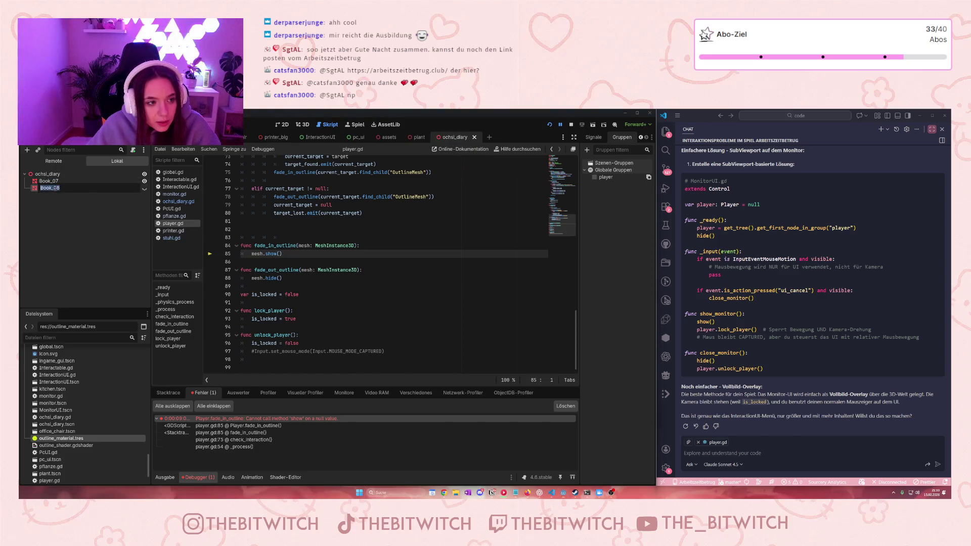
{"action": "type", "text": "OutlineMesh"}
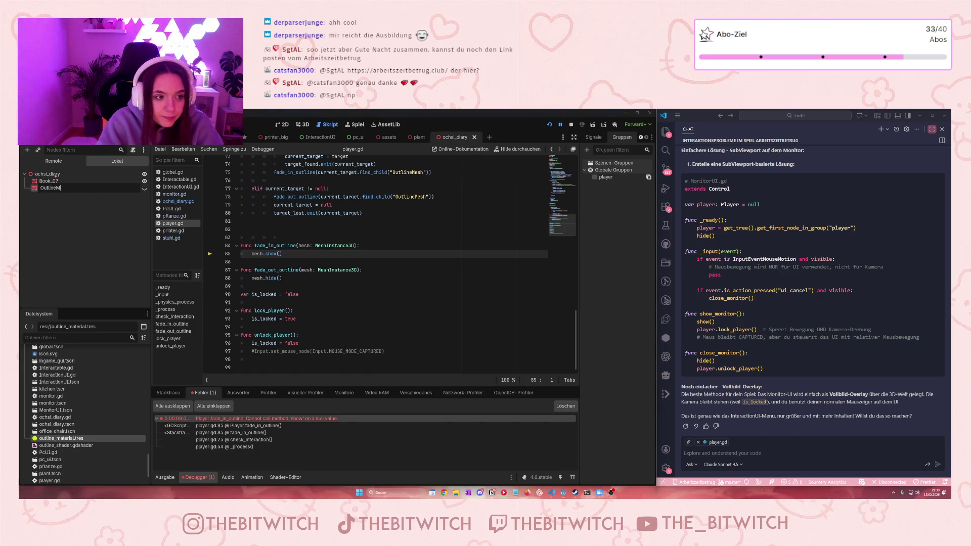
{"action": "key", "text": "Return"}
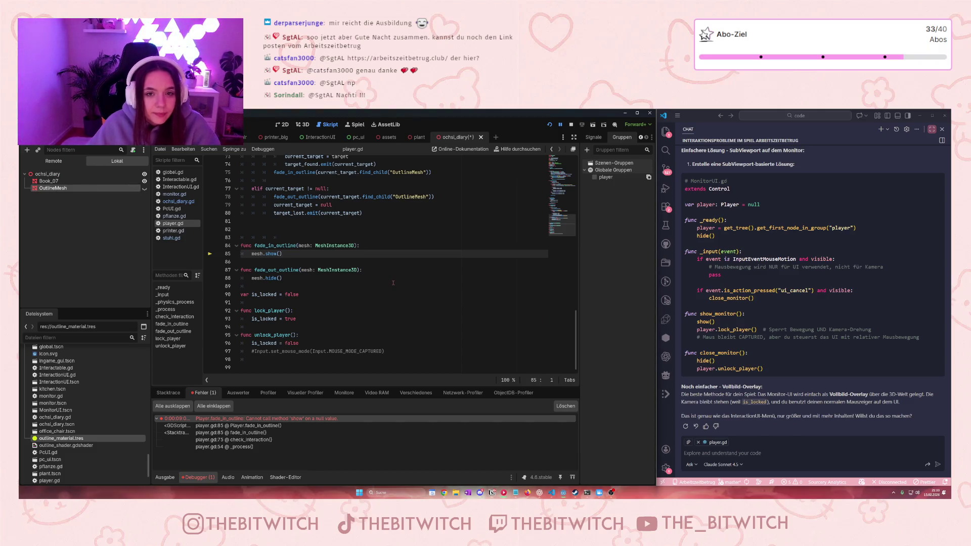
Step: Save the diary scene, stop the running game, and start a fresh test run
{"action": "left_click", "coordinate": [394, 281]}
{"action": "key", "text": "ctrl+s"}
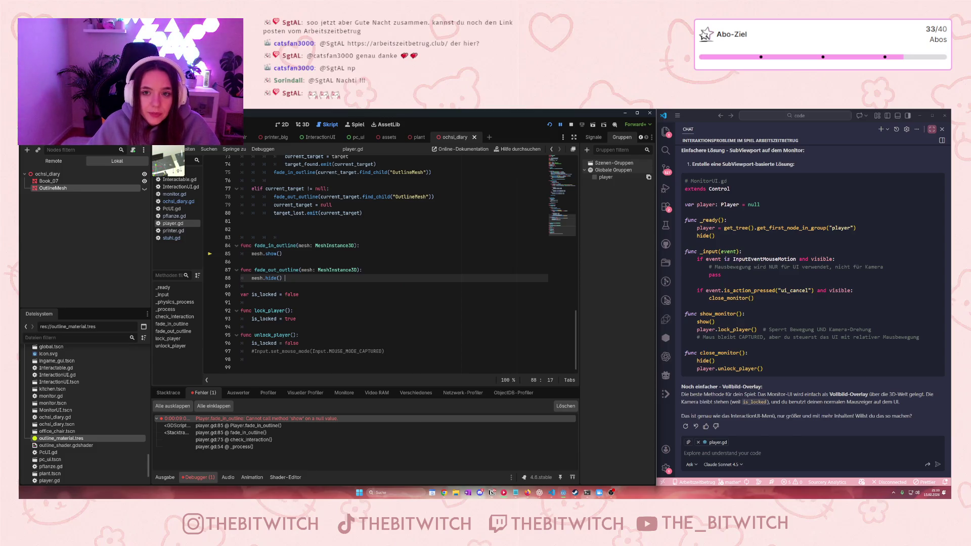
{"action": "left_click", "coordinate": [571, 124]}
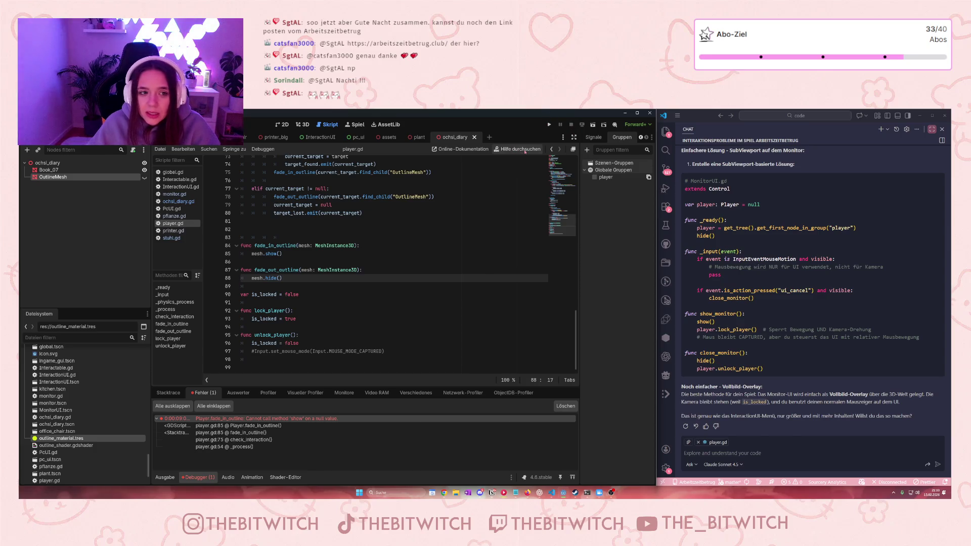
{"action": "left_click", "coordinate": [550, 126]}
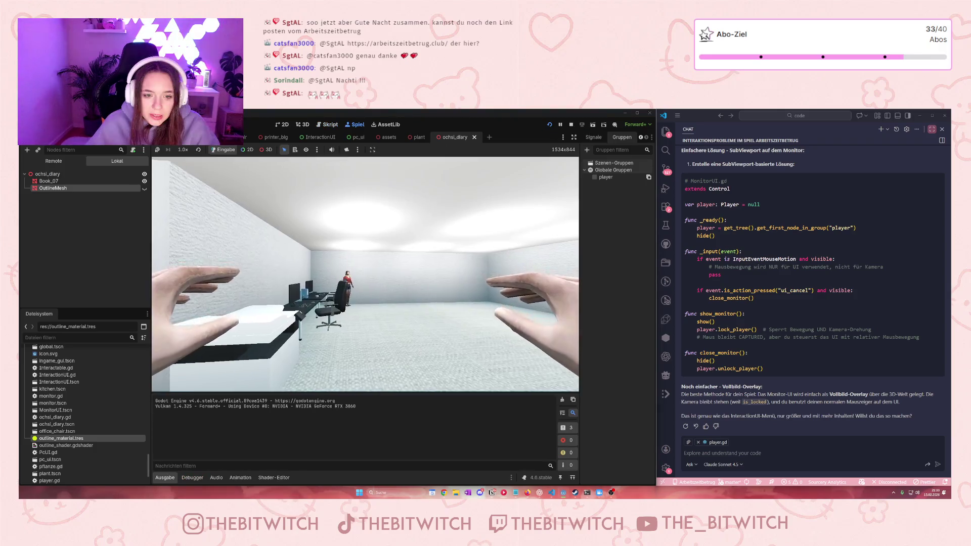
Step: Walk to the desk, look at the diary and press E to trigger 'Lesen', then stop with F8
{"action": "key", "text": "w"}
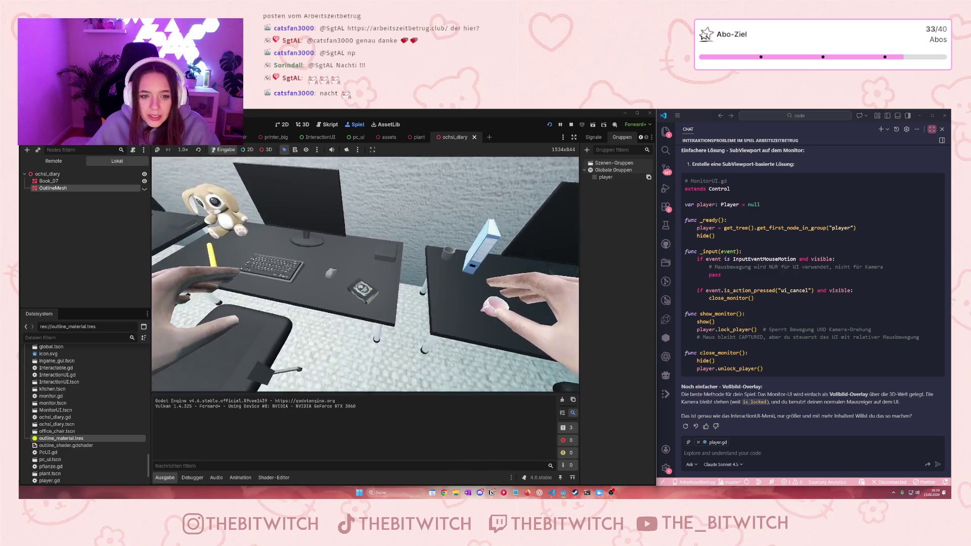
{"action": "key", "text": "e"}
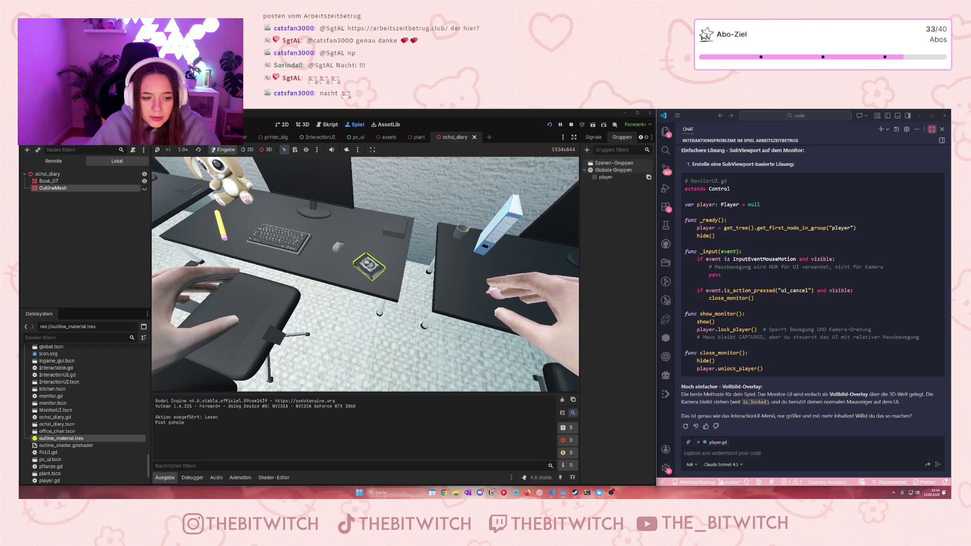
{"action": "key", "text": "e"}
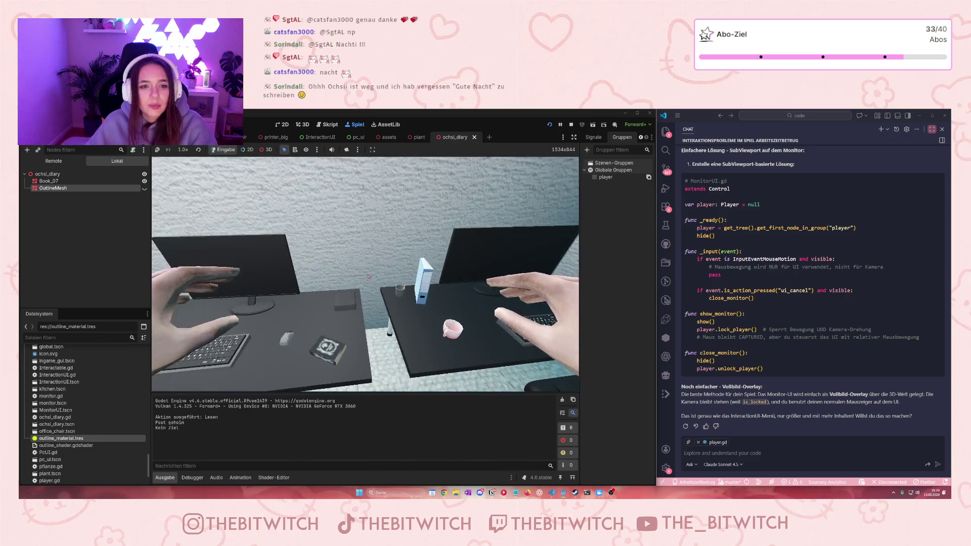
{"action": "key", "text": "F8"}
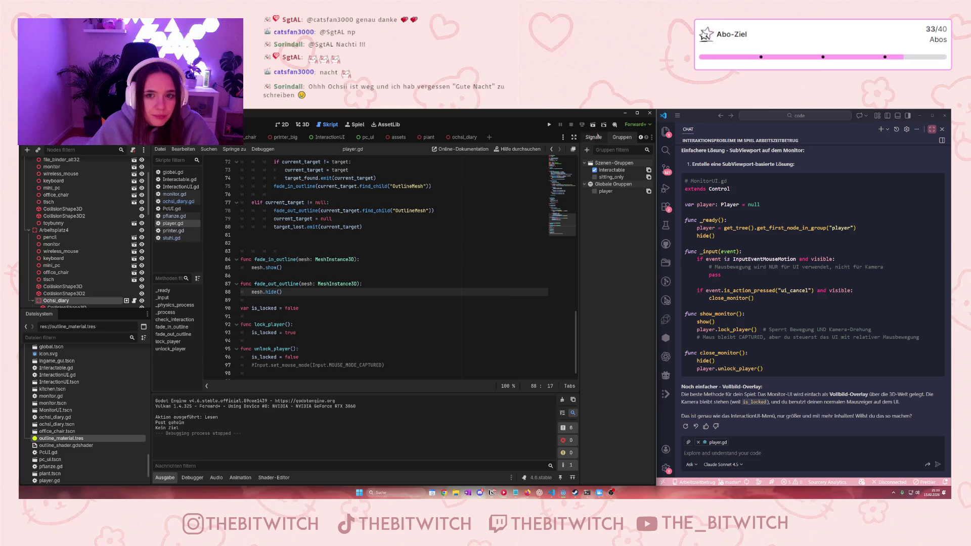
Step: Show Ochsi_diary's properties in the Inspector and expand its Transform section
{"action": "left_click", "coordinate": [296, 126]}
{"action": "scroll", "coordinate": [346, 323], "scroll_direction": "up", "scroll_amount": 6}
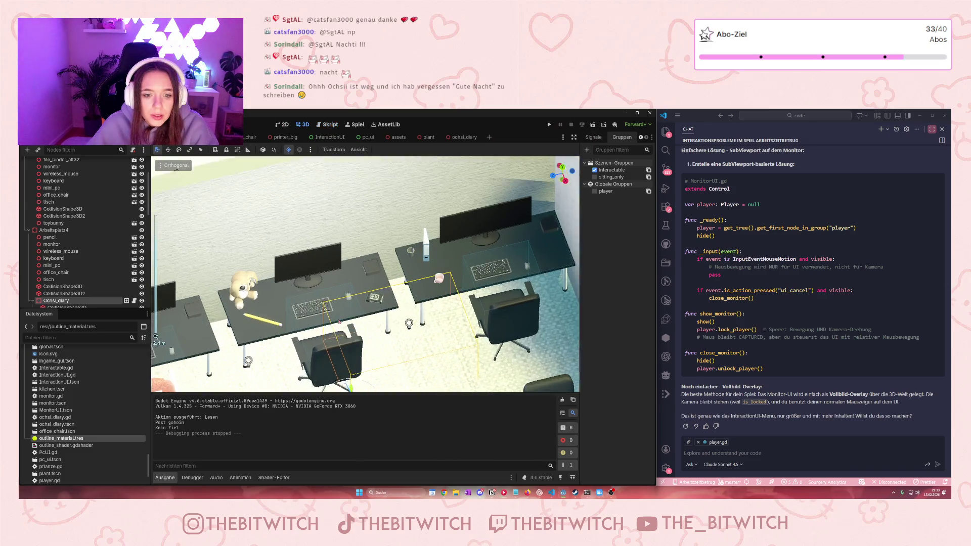
{"action": "scroll", "coordinate": [84, 233], "scroll_direction": "down", "scroll_amount": 3}
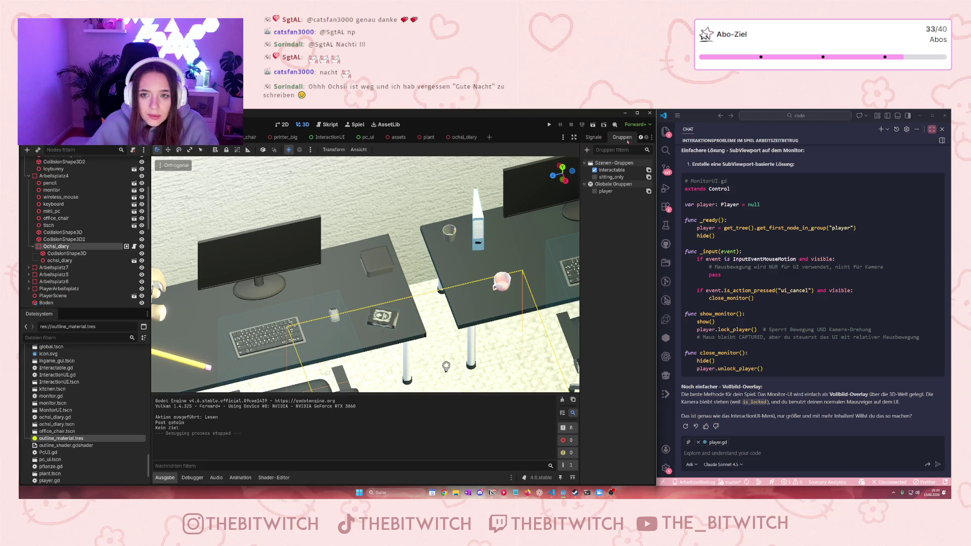
{"action": "left_click", "coordinate": [641, 138]}
{"action": "left_click", "coordinate": [641, 138]}
{"action": "left_click", "coordinate": [596, 137]}
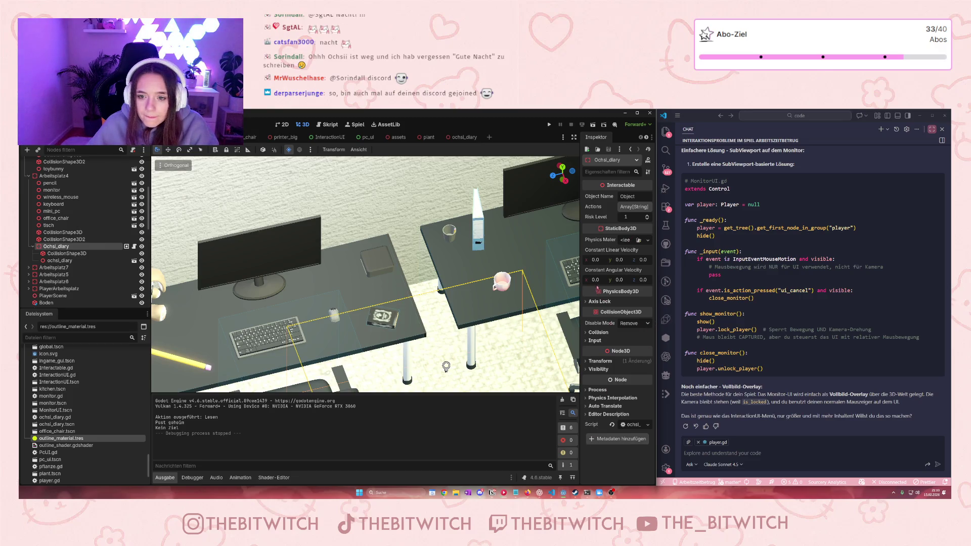
{"action": "left_click", "coordinate": [600, 361]}
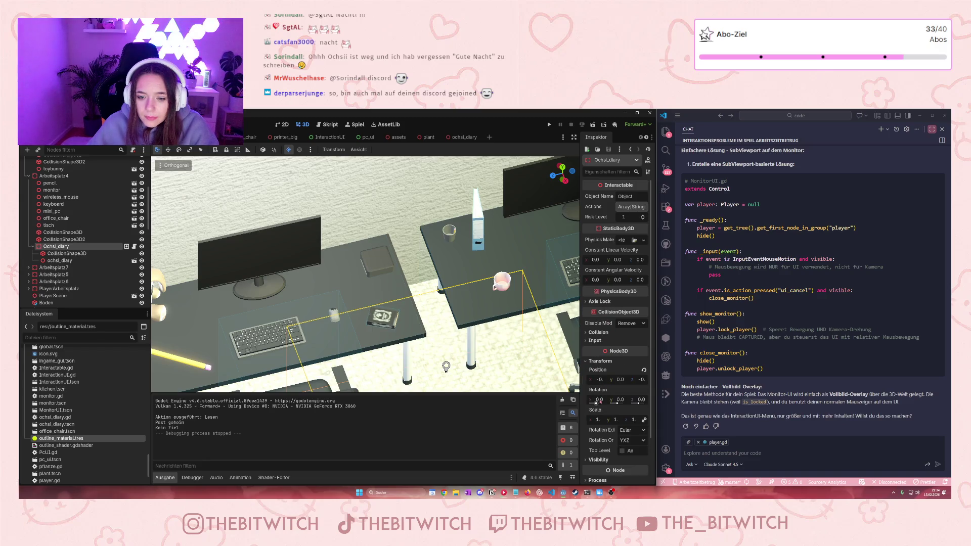
Step: Set the diary's Scale x to 1, after briefly entering 0
{"action": "left_click", "coordinate": [601, 422]}
{"action": "key", "text": "Return"}
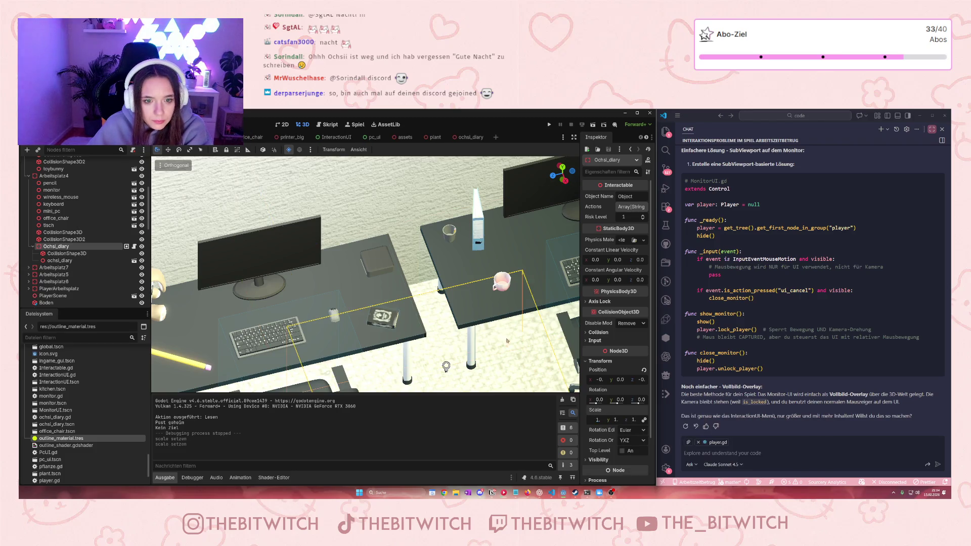
{"action": "type", "text": "0"}
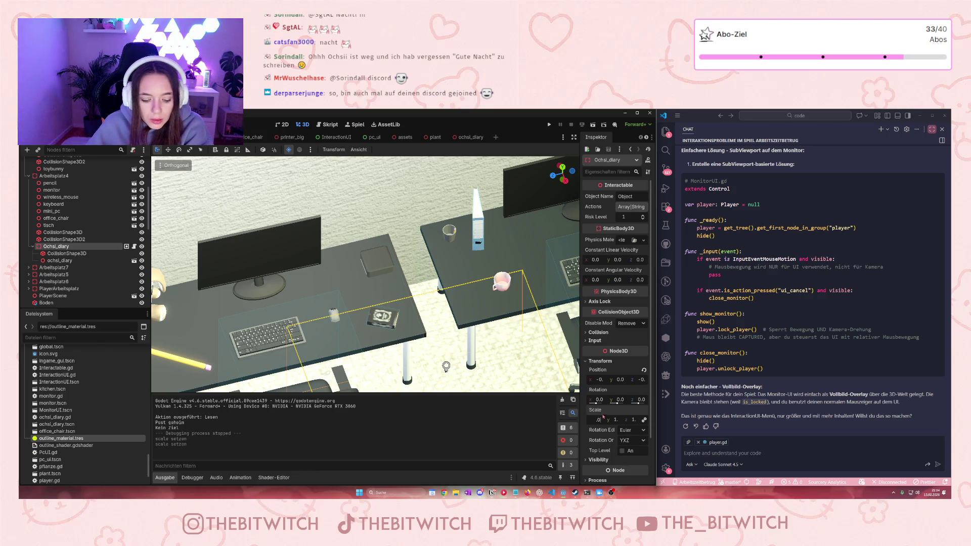
{"action": "key", "text": "Return"}
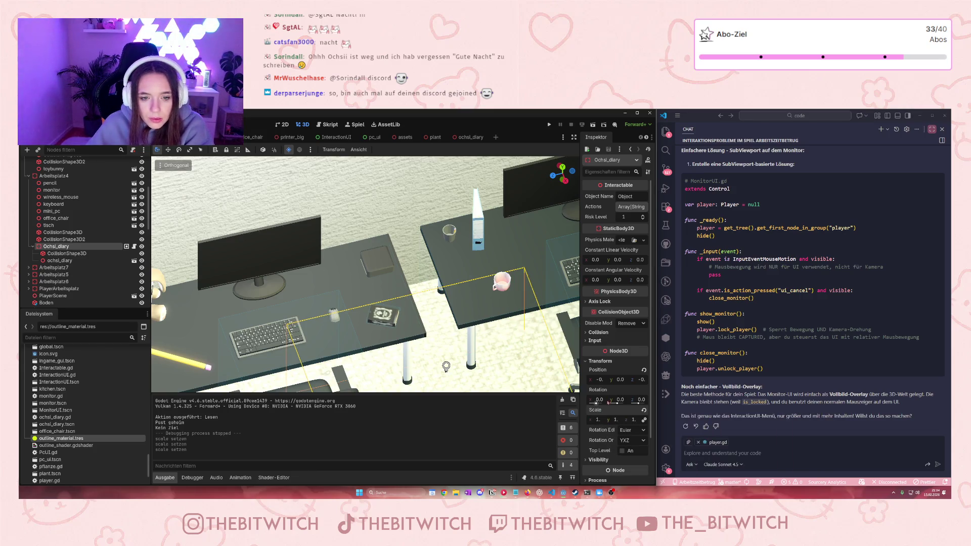
{"action": "left_click", "coordinate": [598, 420]}
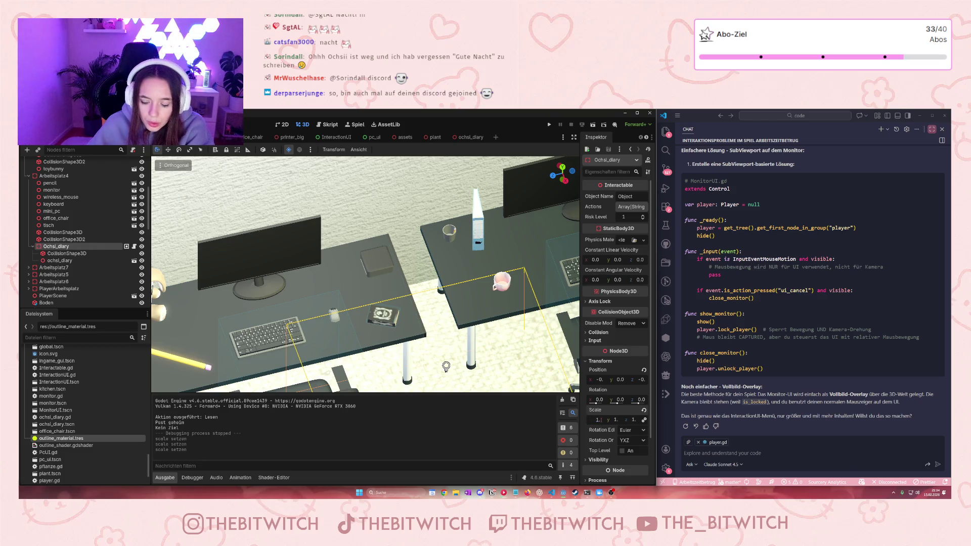
{"action": "type", "text": "1."}
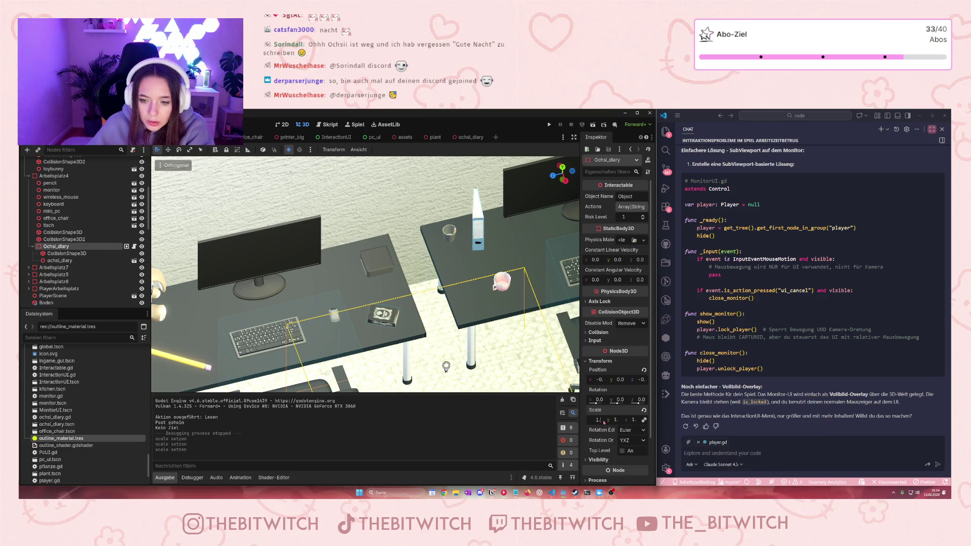
{"action": "key", "text": "Return"}
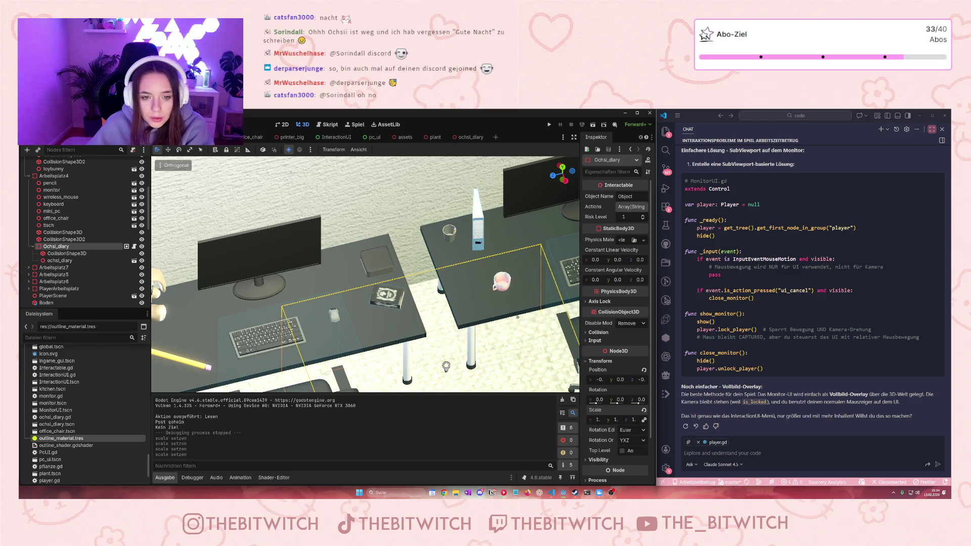
{"action": "scroll", "coordinate": [366, 275], "scroll_direction": "down", "scroll_amount": 5}
Step: Lower the diary along Y, then raise it very slightly
{"action": "left_click_drag", "start_coordinate": [354, 355], "coordinate": [355, 358]}
{"action": "scroll", "coordinate": [364, 245], "scroll_direction": "up", "scroll_amount": 8}
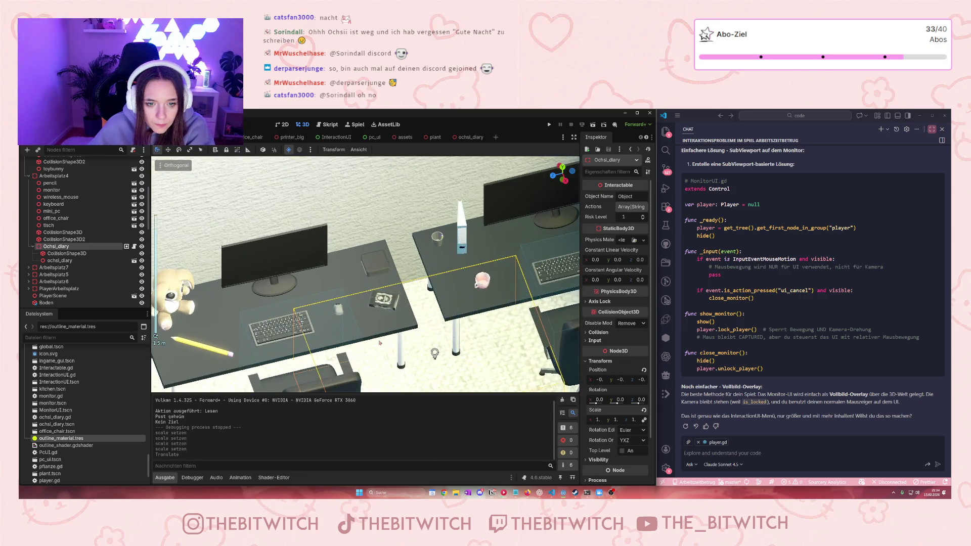
{"action": "left_click_drag", "start_coordinate": [325, 330], "coordinate": [325, 330]}
{"action": "left_click_drag", "start_coordinate": [327, 330], "coordinate": [327, 329]}
Step: Slide the diary along Z on the desk and switch to the ochsi_diary scene
{"action": "scroll", "coordinate": [339, 349], "scroll_direction": "down", "scroll_amount": 3}
{"action": "left_click_drag", "start_coordinate": [347, 362], "coordinate": [288, 351]}
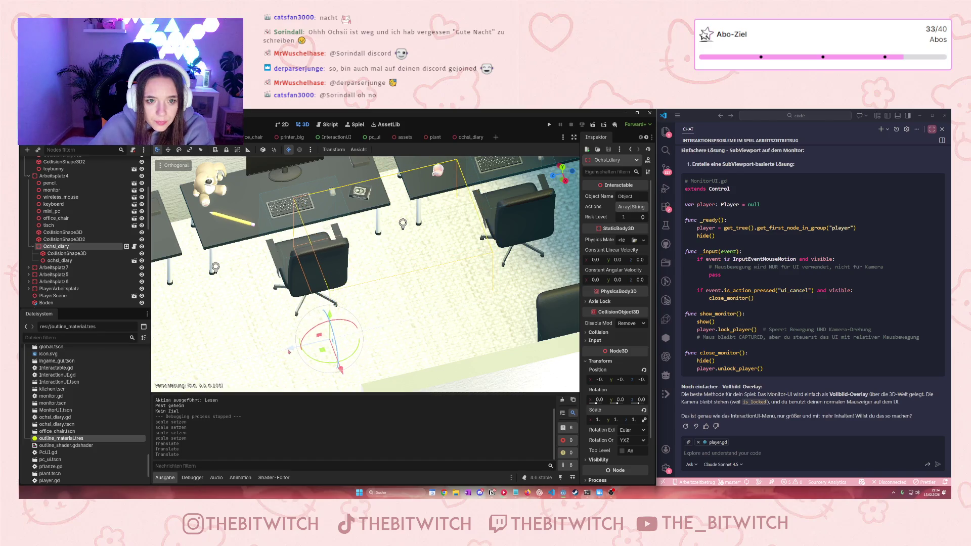
{"action": "scroll", "coordinate": [356, 191], "scroll_direction": "up", "scroll_amount": 8}
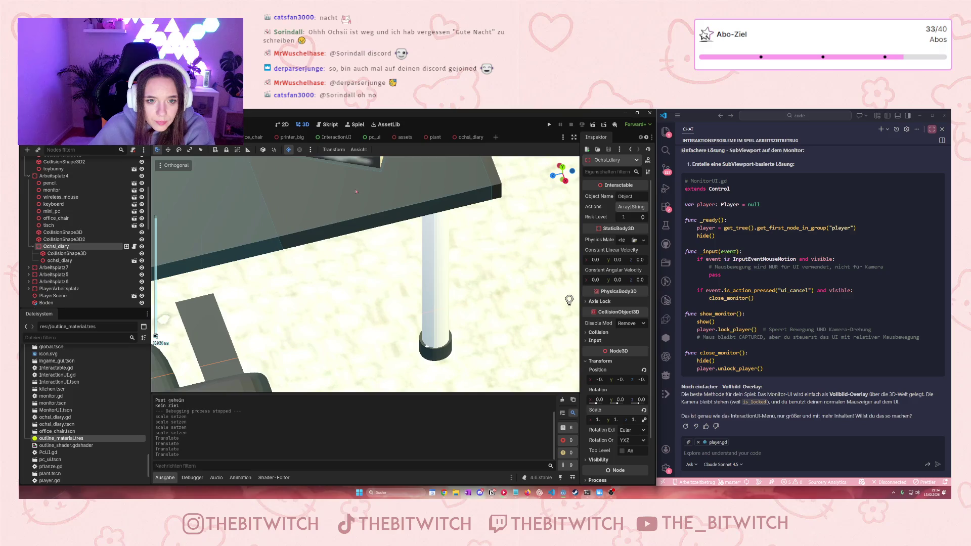
{"action": "scroll", "coordinate": [356, 192], "scroll_direction": "down", "scroll_amount": 10}
{"action": "left_click", "coordinate": [471, 137]}
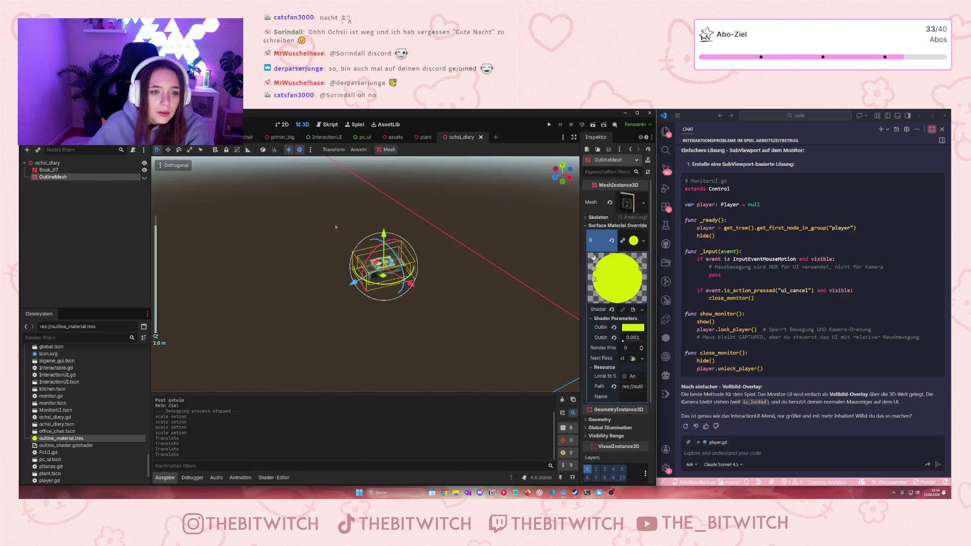
Step: Reset the Book_07 diary mesh position to 0, 0, 0 in the Inspector
{"action": "left_click", "coordinate": [62, 171]}
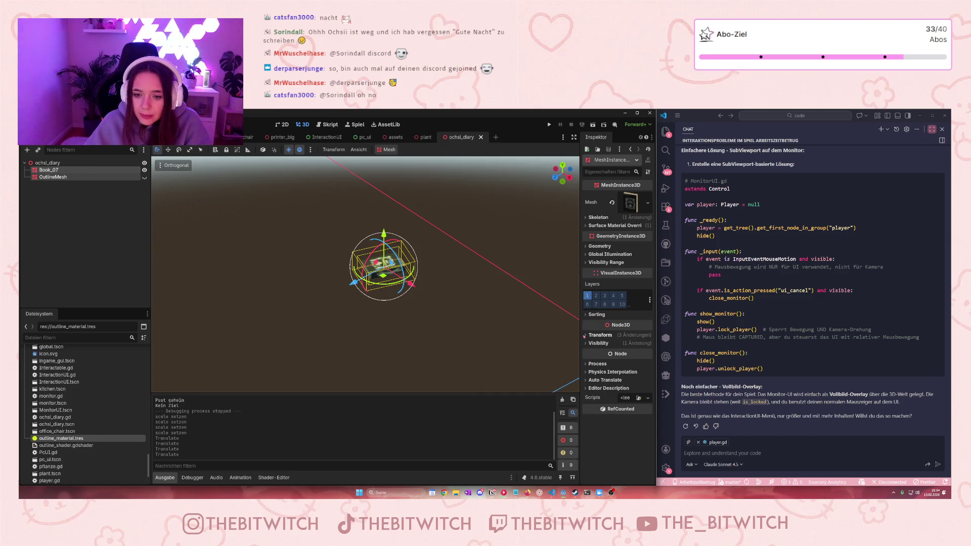
{"action": "left_click", "coordinate": [601, 335]}
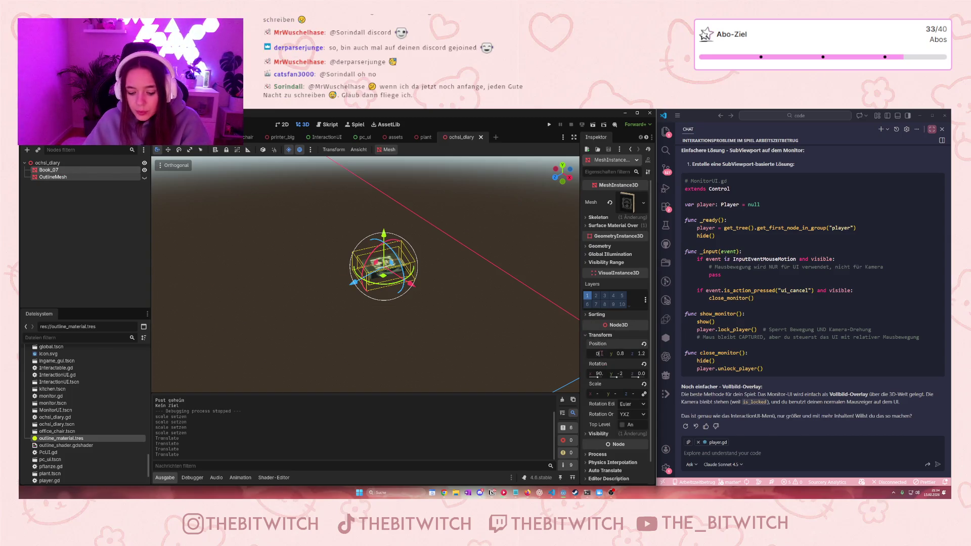
{"action": "key", "text": "Return"}
{"action": "left_click", "coordinate": [623, 354]}
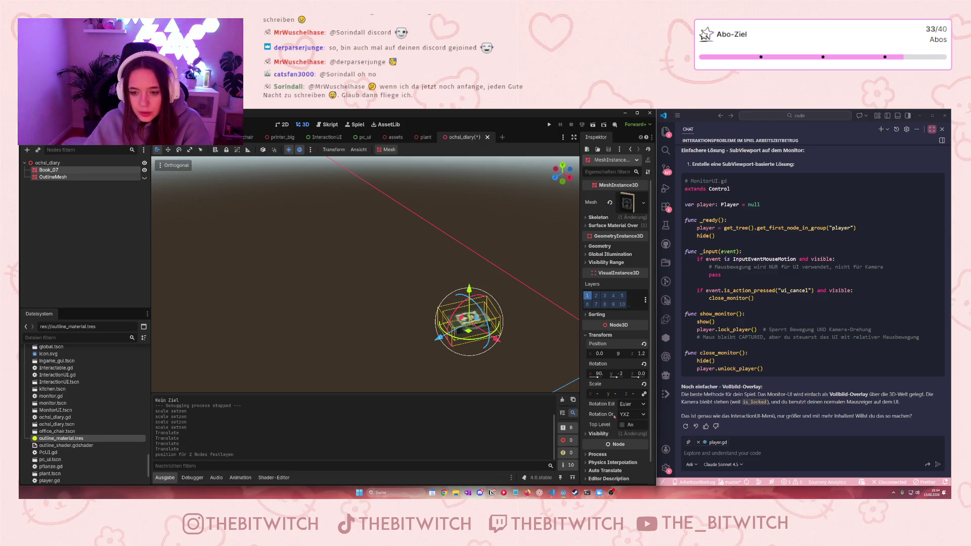
{"action": "key", "text": "Return"}
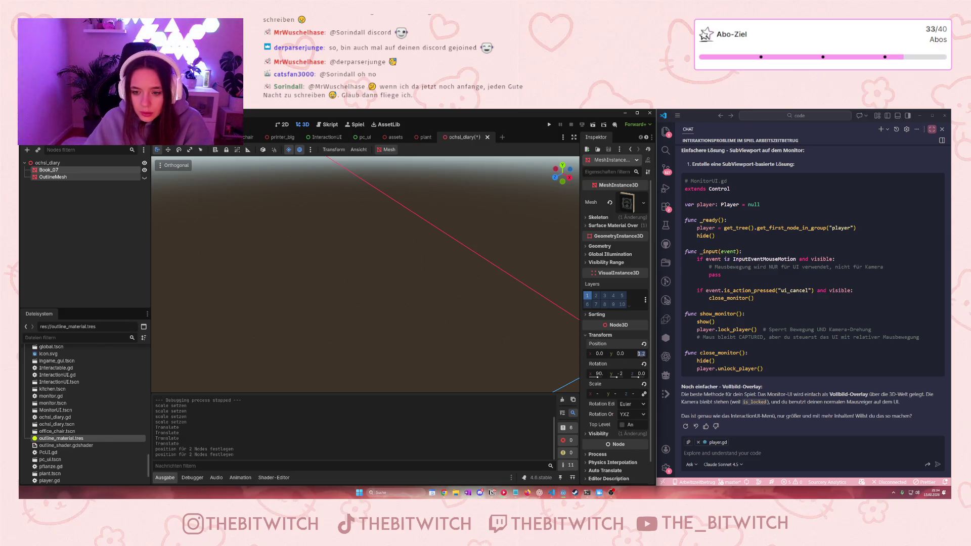
{"action": "type", "text": "0"}
{"action": "key", "text": "Return"}
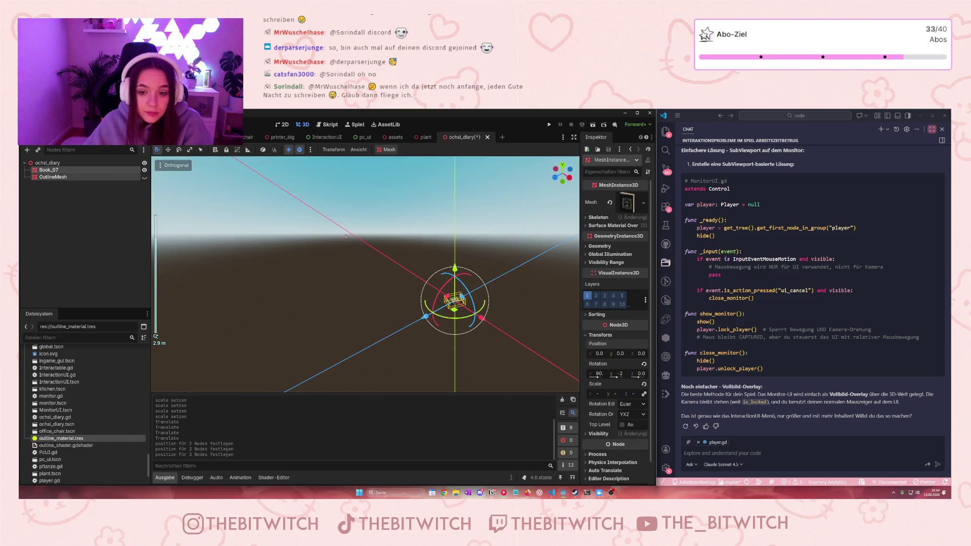
Step: Frame the book, save the diary scene and return to the office scene
{"action": "key", "text": "f"}
{"action": "key", "text": "ctrl+s"}
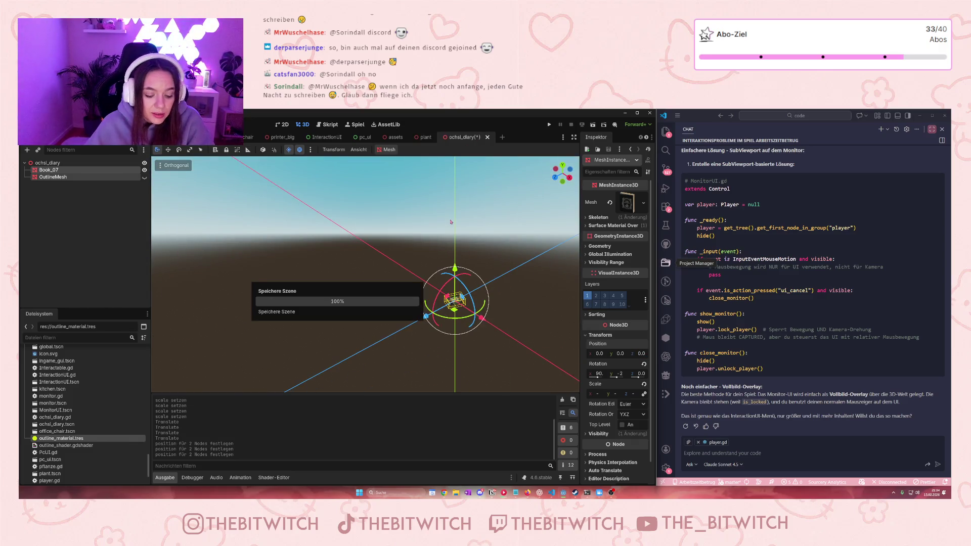
{"action": "key", "text": "ctrl+Tab"}
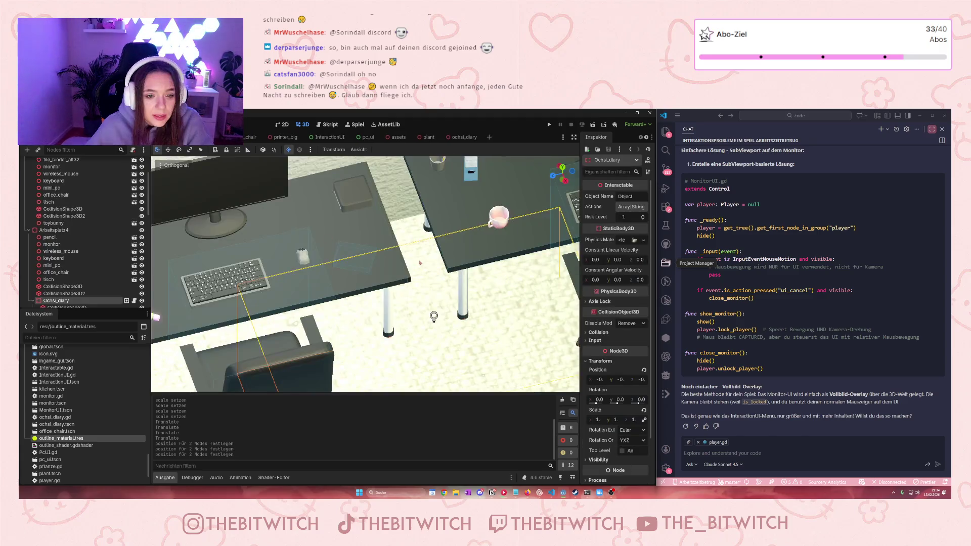
Step: Raise the diary along Y and slide it along Z onto the desk
{"action": "scroll", "coordinate": [362, 355], "scroll_direction": "down", "scroll_amount": 5}
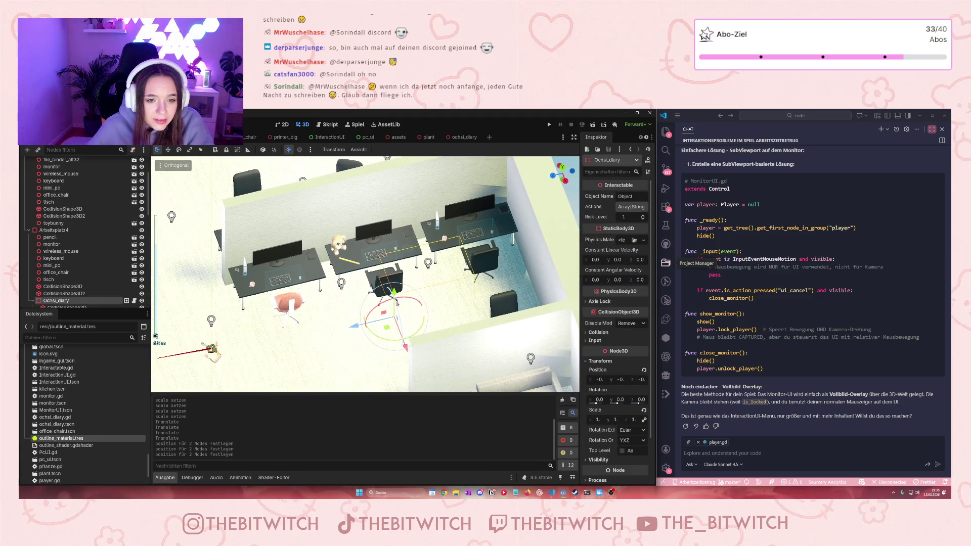
{"action": "left_click_drag", "start_coordinate": [393, 282], "coordinate": [395, 248]}
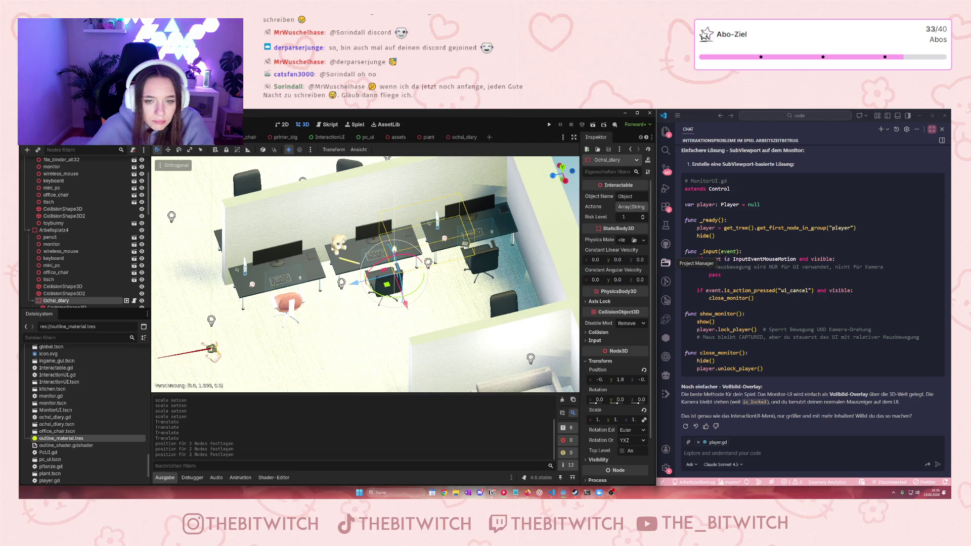
{"action": "mouse_move", "coordinate": [356, 282]}
{"action": "left_mouse_down"}
{"action": "mouse_move", "coordinate": [301, 292]}
{"action": "mouse_move", "coordinate": [354, 283]}
{"action": "mouse_move", "coordinate": [420, 243]}
{"action": "left_mouse_up"}
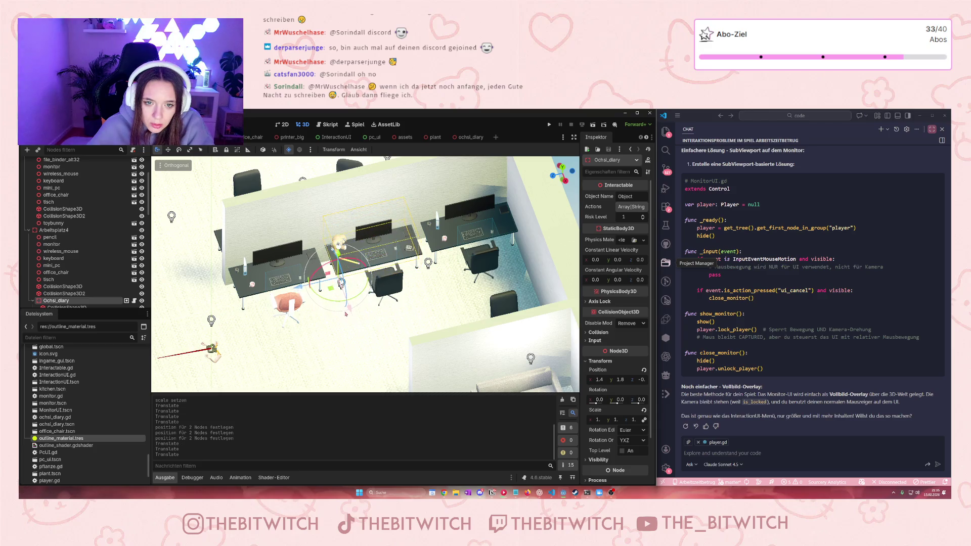
{"action": "scroll", "coordinate": [427, 241], "scroll_direction": "up", "scroll_amount": 3}
{"action": "scroll", "coordinate": [427, 241], "scroll_direction": "up", "scroll_amount": 4}
{"action": "mouse_move", "coordinate": [178, 329]}
{"action": "left_mouse_down"}
{"action": "mouse_move", "coordinate": [215, 303]}
{"action": "mouse_move", "coordinate": [234, 383]}
{"action": "mouse_move", "coordinate": [281, 350]}
{"action": "mouse_move", "coordinate": [267, 268]}
{"action": "mouse_move", "coordinate": [267, 279]}
{"action": "left_mouse_up"}
Step: Check the placement from another view, select the Boden floor, and save the office scene
{"action": "scroll", "coordinate": [276, 318], "scroll_direction": "down", "scroll_amount": 4}
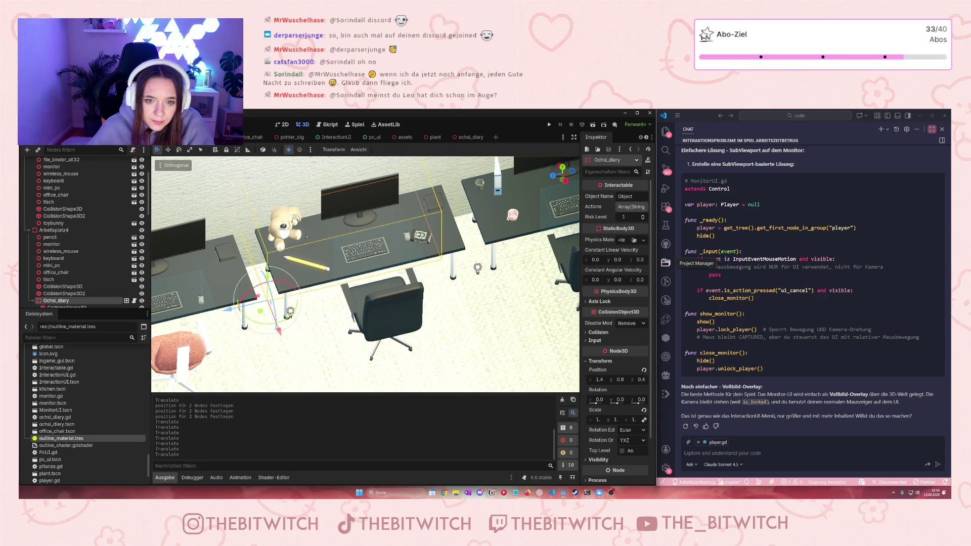
{"action": "scroll", "coordinate": [233, 308], "scroll_direction": "up", "scroll_amount": 3}
{"action": "left_click_drag", "start_coordinate": [227, 344], "coordinate": [245, 352]}
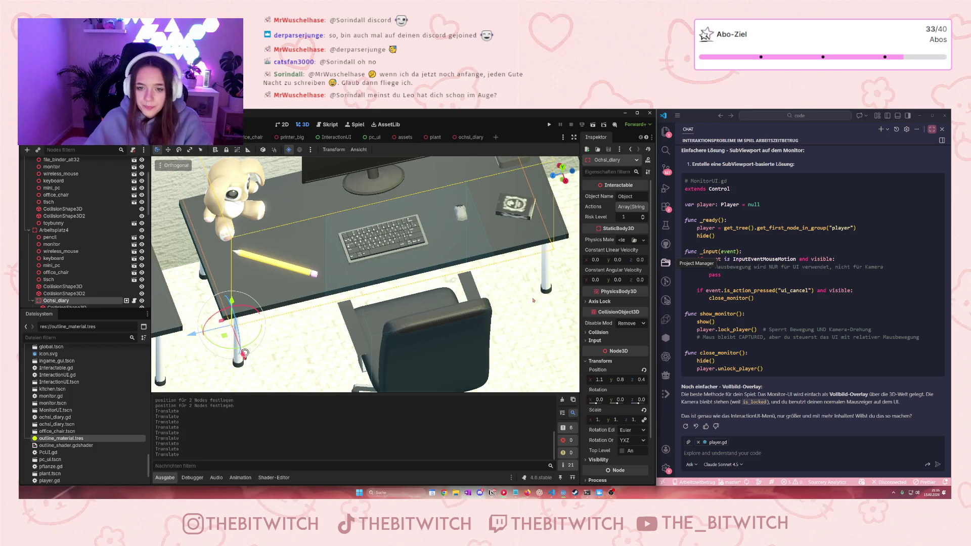
{"action": "left_click", "coordinate": [245, 353]}
{"action": "key", "text": "ctrl+s"}
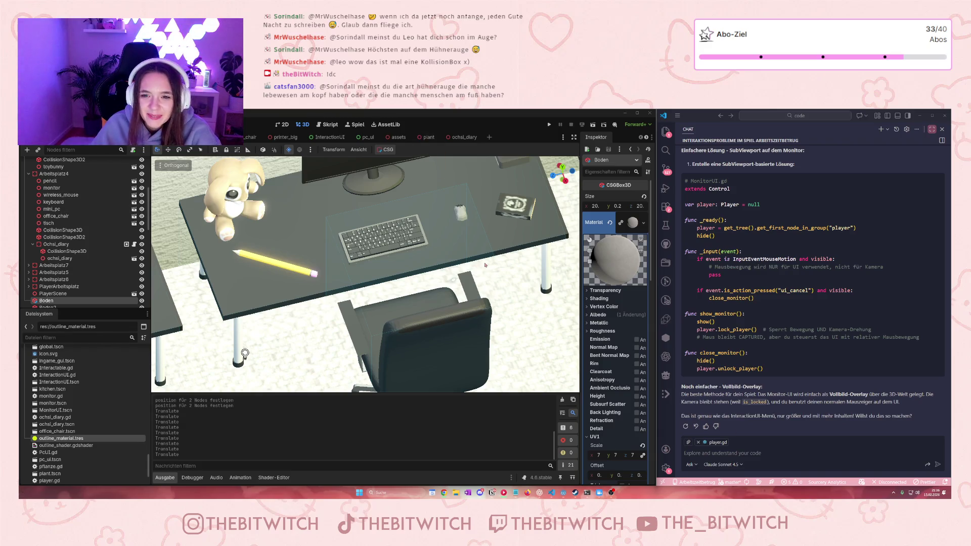
{"action": "key", "text": "ctrl+s"}
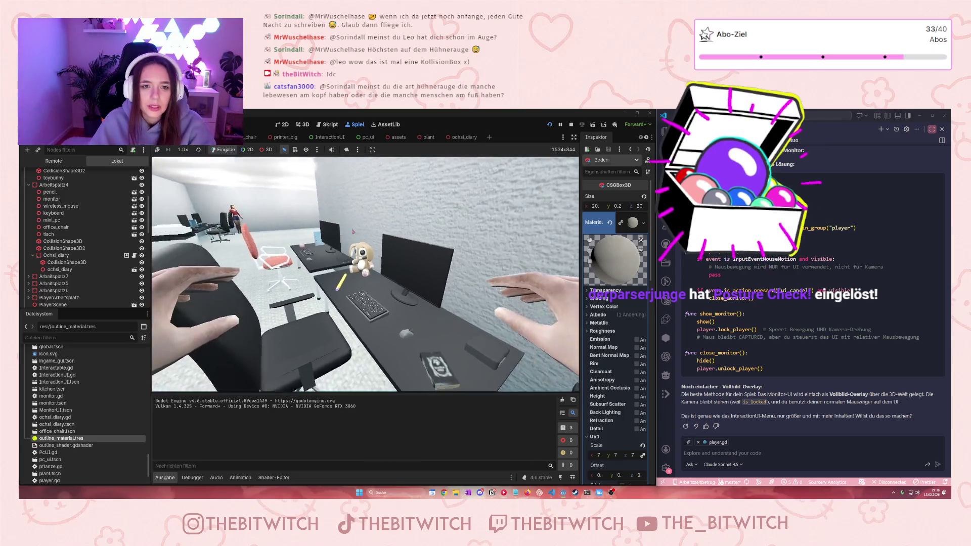
Step: Stop the game and hide OutlineMesh in ochsi_diary, keeping the book visible
{"action": "left_click", "coordinate": [461, 138]}
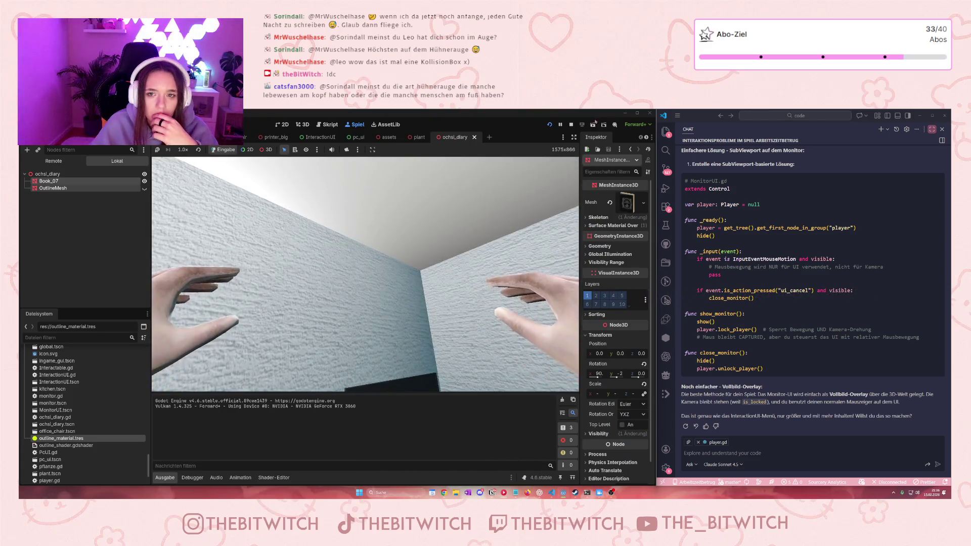
{"action": "left_click", "coordinate": [572, 125]}
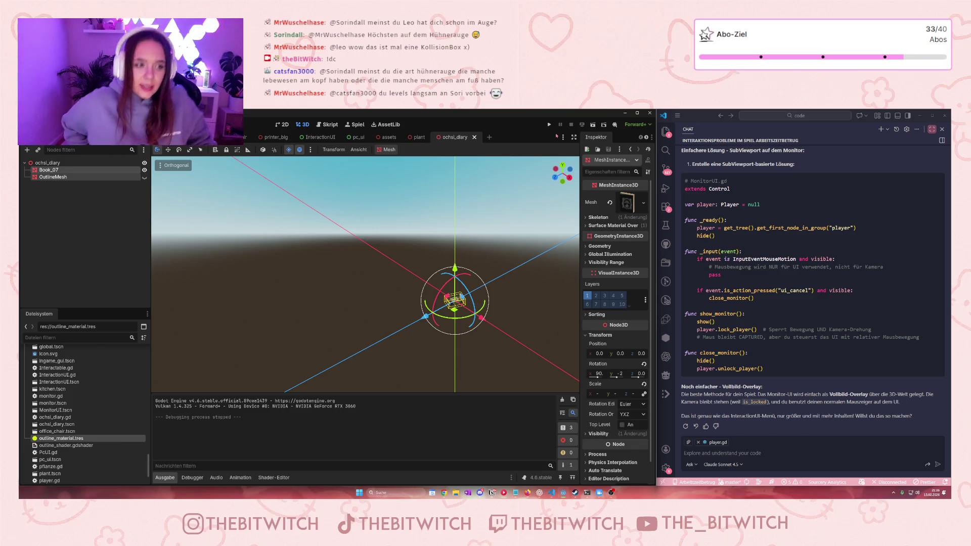
{"action": "left_click", "coordinate": [144, 177]}
{"action": "scroll", "coordinate": [365, 276], "scroll_direction": "up", "scroll_amount": 2}
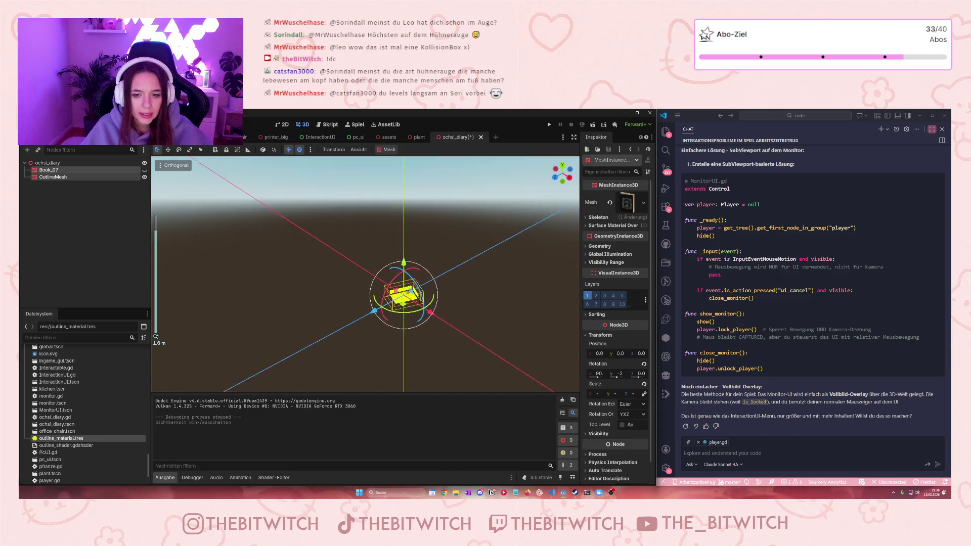
{"action": "scroll", "coordinate": [184, 219], "scroll_direction": "up", "scroll_amount": 3}
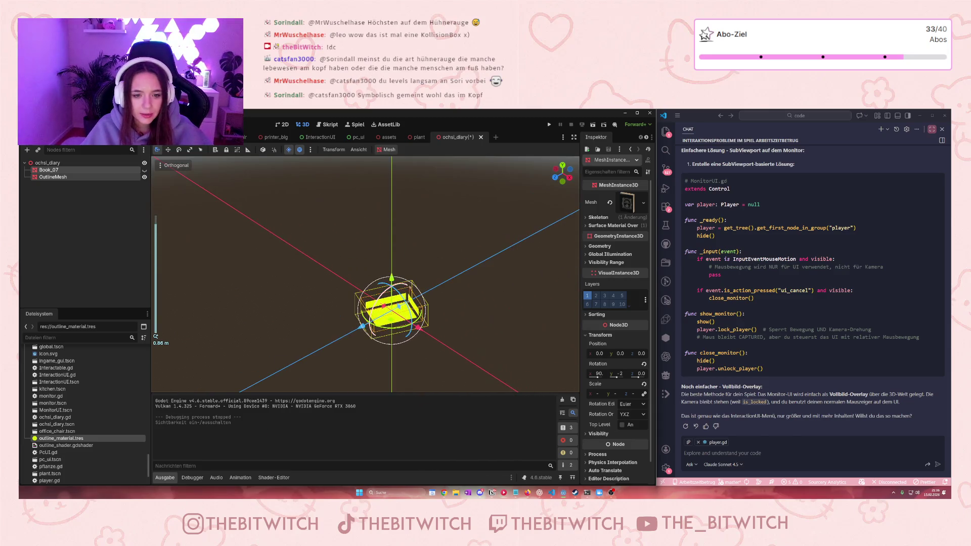
{"action": "left_click", "coordinate": [144, 177]}
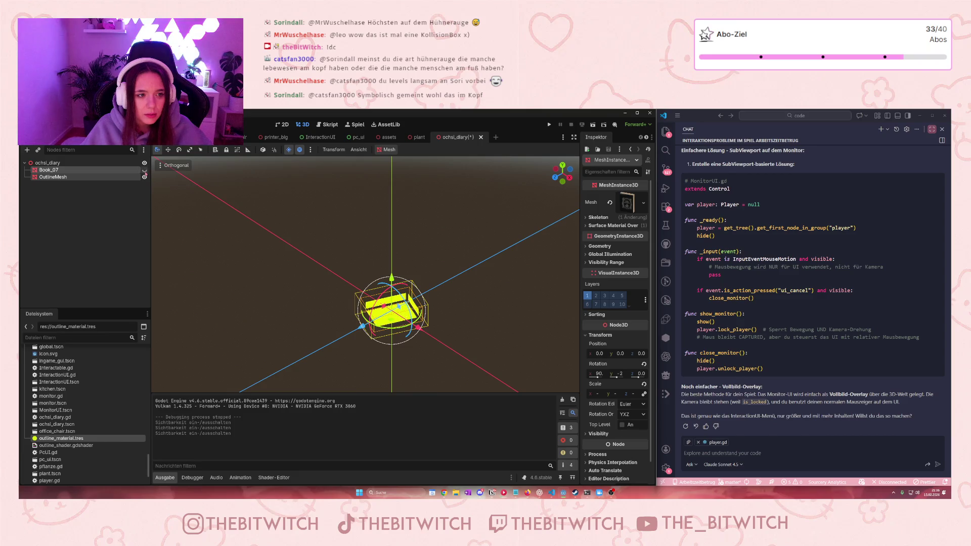
{"action": "left_click", "coordinate": [144, 170]}
{"action": "left_click", "coordinate": [144, 171]}
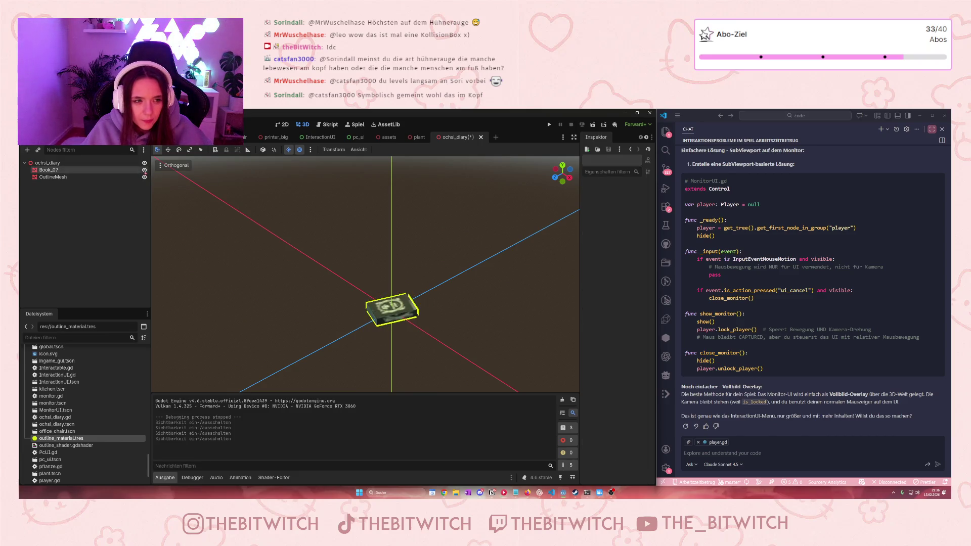
{"action": "left_click", "coordinate": [145, 177]}
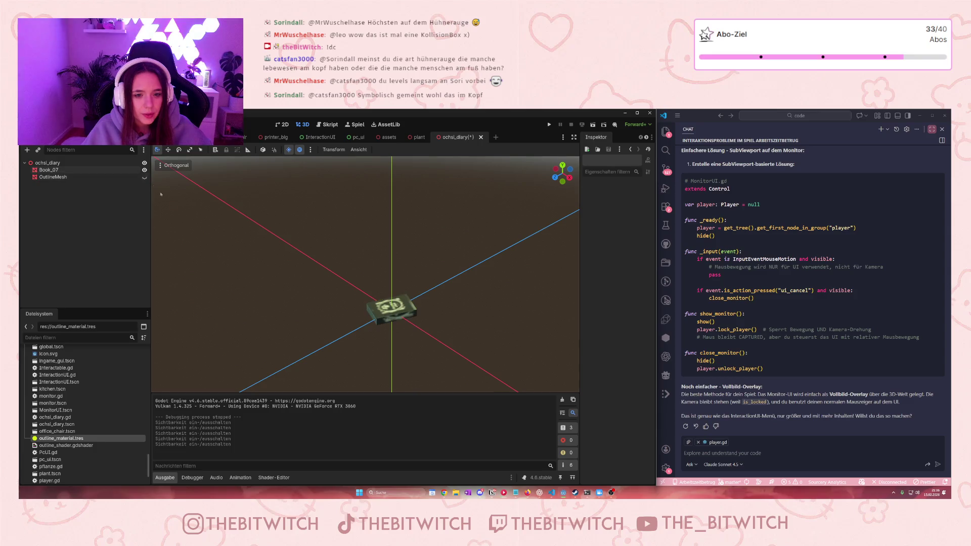
Step: Save the diary scene and run the game from the office scene
{"action": "key", "text": "ctrl+s"}
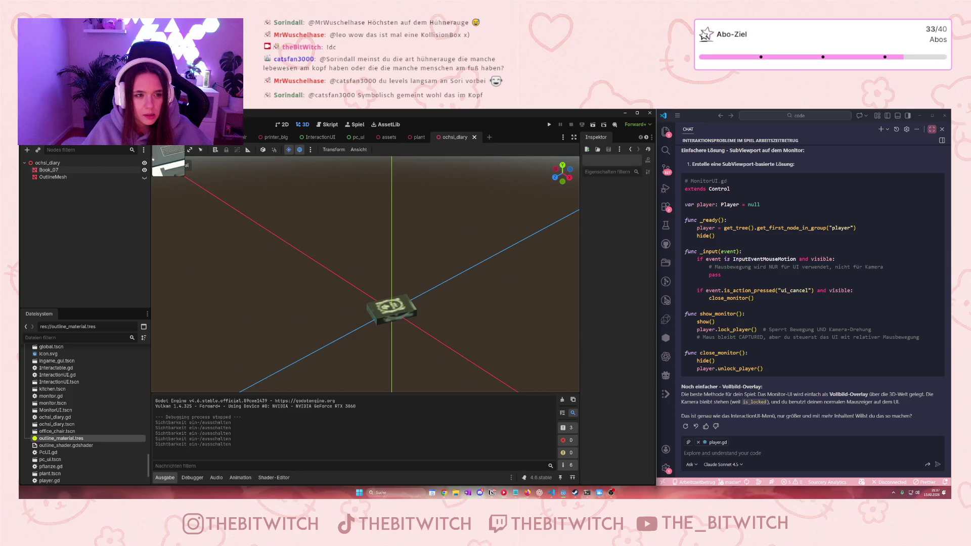
{"action": "key", "text": "ctrl+Tab"}
{"action": "left_click", "coordinate": [550, 125]}
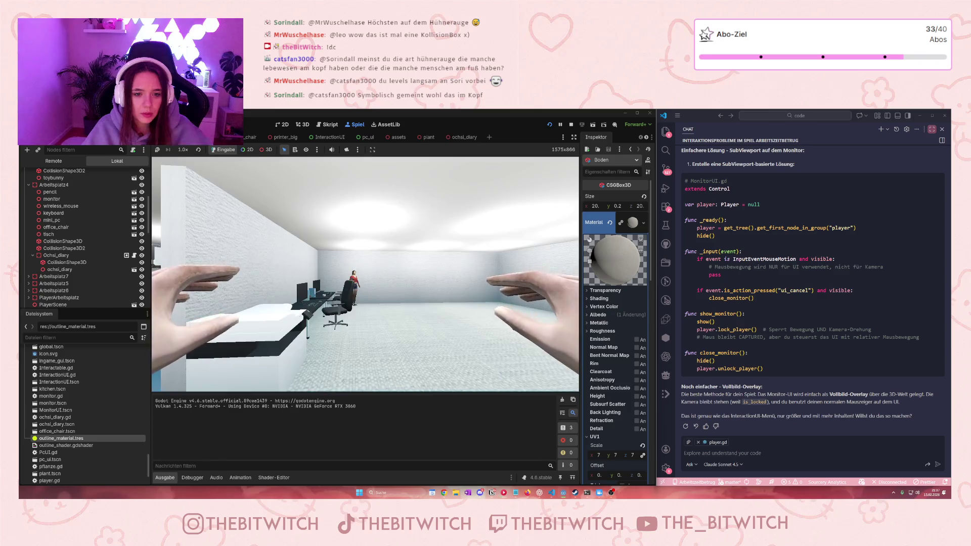
Step: Walk up to the desks and back, then stop the test run and select the diary
{"action": "key", "text": "w"}
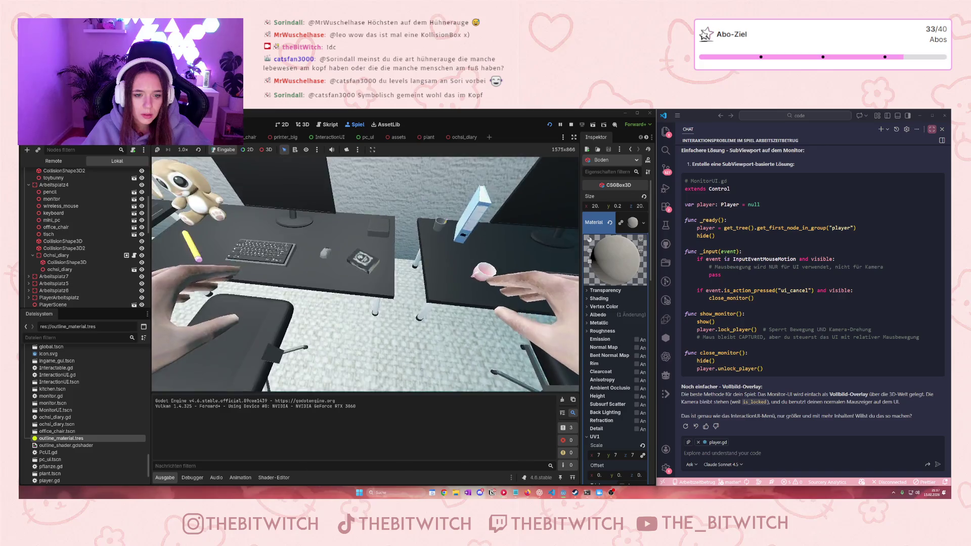
{"action": "key", "text": "e"}
{"action": "key", "text": "s"}
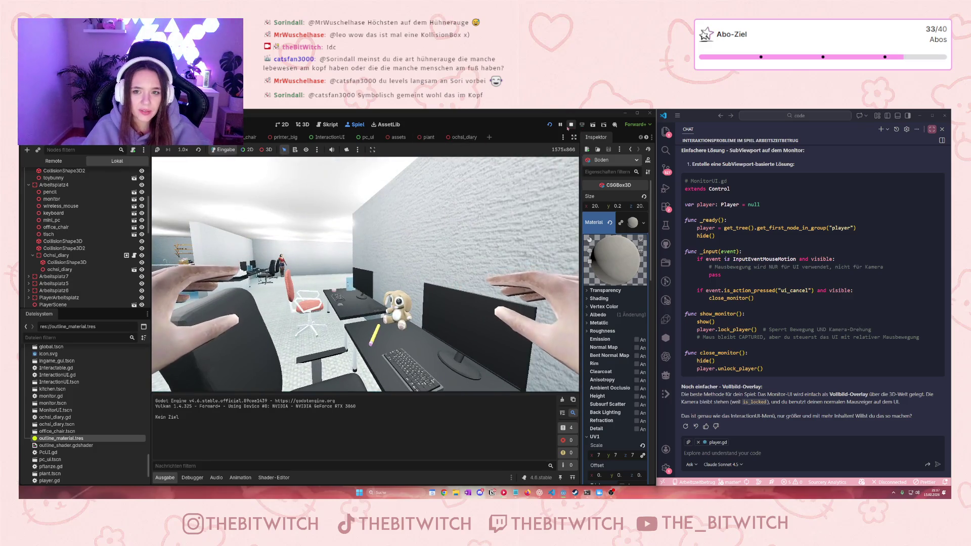
{"action": "key", "text": "F8"}
{"action": "left_click", "coordinate": [505, 223]}
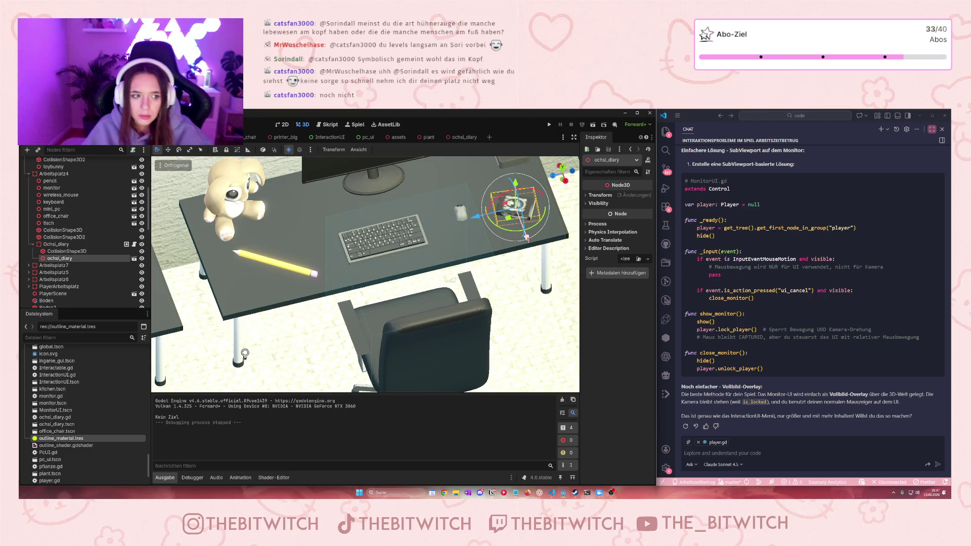
Step: Select the diary's CollisionShape3D and drag it across and down onto the desk
{"action": "left_click", "coordinate": [85, 245]}
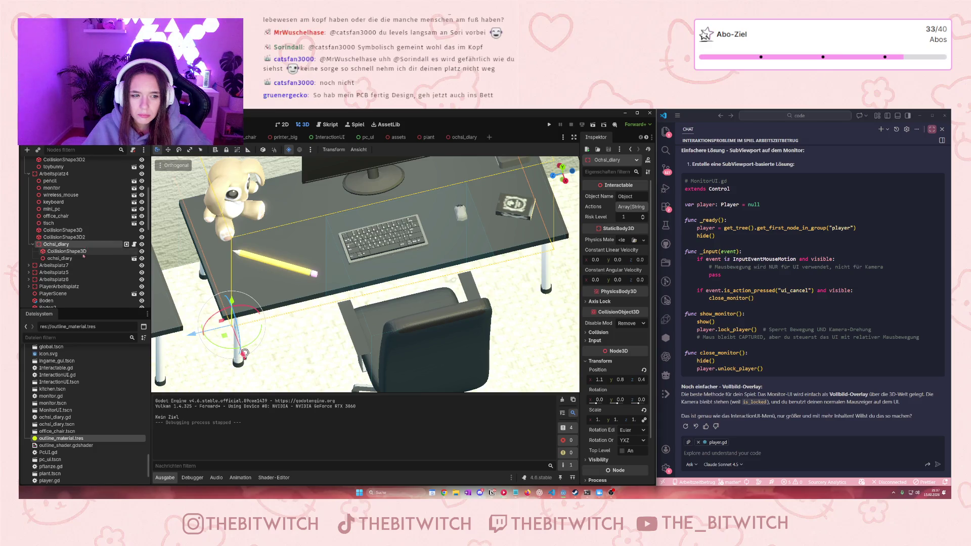
{"action": "left_click", "coordinate": [66, 250]}
{"action": "scroll", "coordinate": [201, 253], "scroll_direction": "down", "scroll_amount": 5}
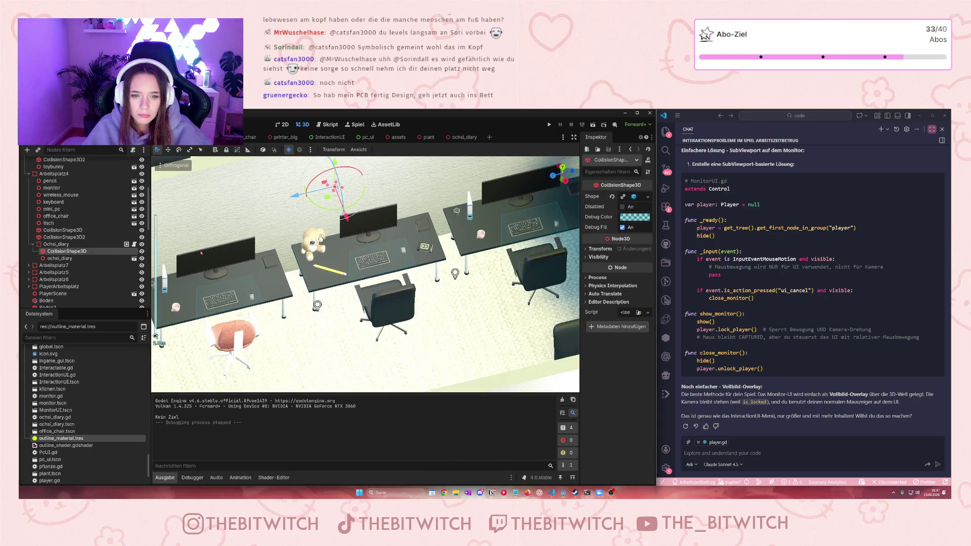
{"action": "key", "text": "f"}
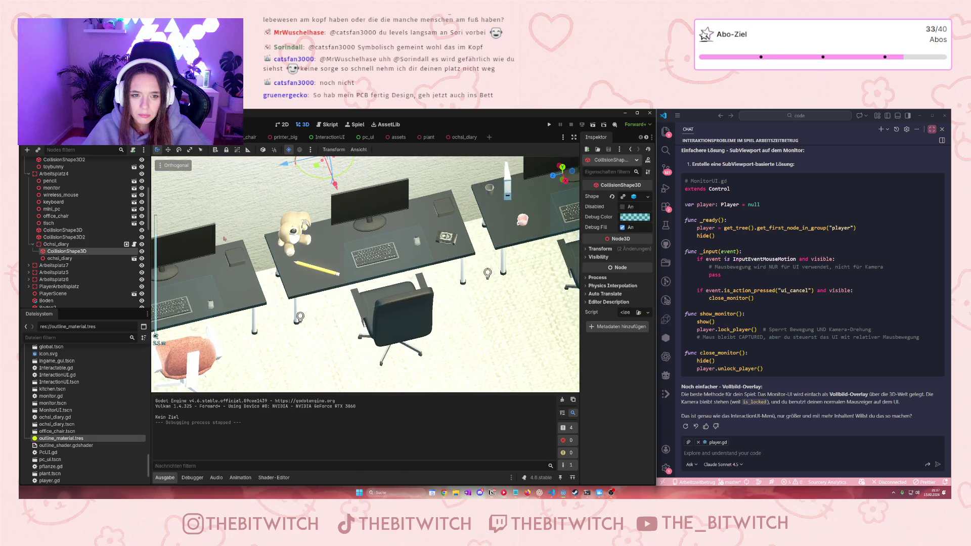
{"action": "left_click_drag", "start_coordinate": [362, 251], "coordinate": [427, 217]}
{"action": "scroll", "coordinate": [366, 274], "scroll_direction": "up", "scroll_amount": 3}
{"action": "mouse_move", "coordinate": [502, 239]}
{"action": "left_mouse_down"}
{"action": "mouse_move", "coordinate": [402, 271]}
{"action": "mouse_move", "coordinate": [415, 278]}
{"action": "left_mouse_up"}
{"action": "scroll", "coordinate": [394, 253], "scroll_direction": "up", "scroll_amount": 3}
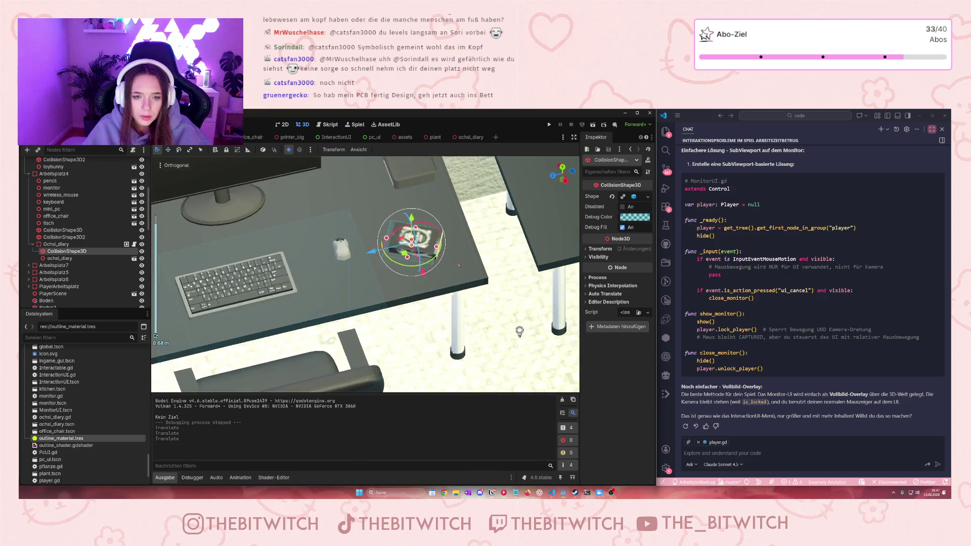
{"action": "mouse_move", "coordinate": [355, 263]}
{"action": "left_mouse_down"}
{"action": "mouse_move", "coordinate": [355, 316]}
{"action": "mouse_move", "coordinate": [298, 224]}
{"action": "left_mouse_up"}
{"action": "left_click_drag", "start_coordinate": [304, 189], "coordinate": [285, 314]}
{"action": "mouse_move", "coordinate": [300, 366]}
{"action": "left_mouse_down"}
{"action": "mouse_move", "coordinate": [402, 364]}
{"action": "mouse_move", "coordinate": [353, 248]}
{"action": "left_mouse_up"}
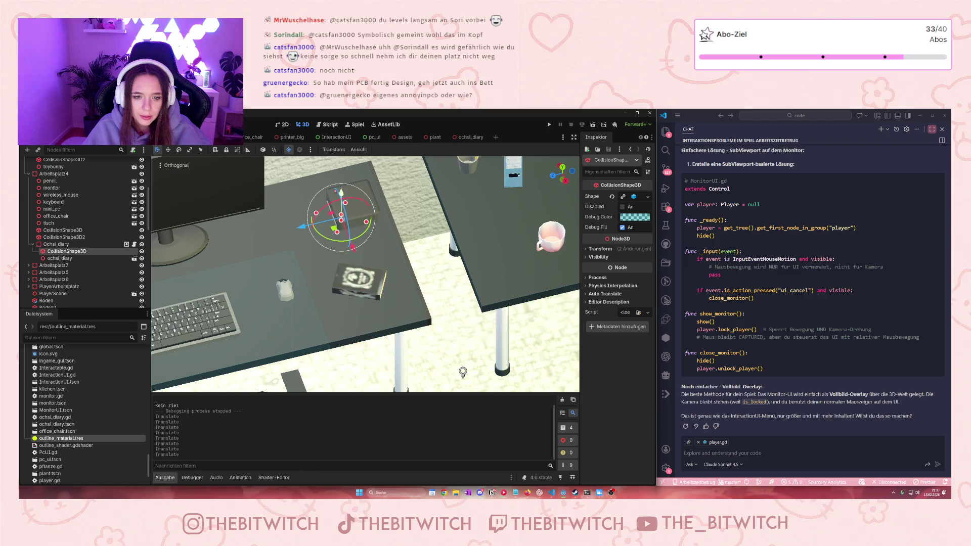
{"action": "mouse_move", "coordinate": [341, 191]}
{"action": "left_mouse_down"}
{"action": "mouse_move", "coordinate": [342, 279]}
{"action": "mouse_move", "coordinate": [342, 231]}
{"action": "mouse_move", "coordinate": [384, 240]}
{"action": "mouse_move", "coordinate": [384, 179]}
{"action": "left_mouse_up"}
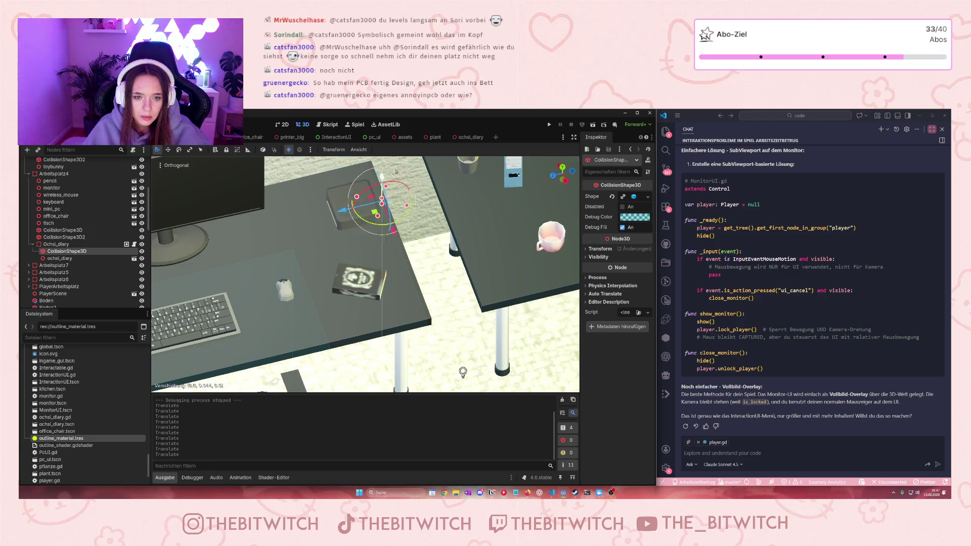
Step: Fine-tune the collision box along X, Y and Z so it covers the diary
{"action": "scroll", "coordinate": [385, 182], "scroll_direction": "up", "scroll_amount": 3}
{"action": "scroll", "coordinate": [384, 182], "scroll_direction": "down", "scroll_amount": 4}
{"action": "mouse_move", "coordinate": [376, 223]}
{"action": "left_mouse_down"}
{"action": "mouse_move", "coordinate": [389, 218]}
{"action": "mouse_move", "coordinate": [384, 202]}
{"action": "left_mouse_up"}
{"action": "mouse_move", "coordinate": [399, 243]}
{"action": "left_mouse_down"}
{"action": "mouse_move", "coordinate": [413, 287]}
{"action": "mouse_move", "coordinate": [405, 298]}
{"action": "mouse_move", "coordinate": [327, 308]}
{"action": "left_mouse_up"}
{"action": "left_click_drag", "start_coordinate": [368, 268], "coordinate": [378, 252]}
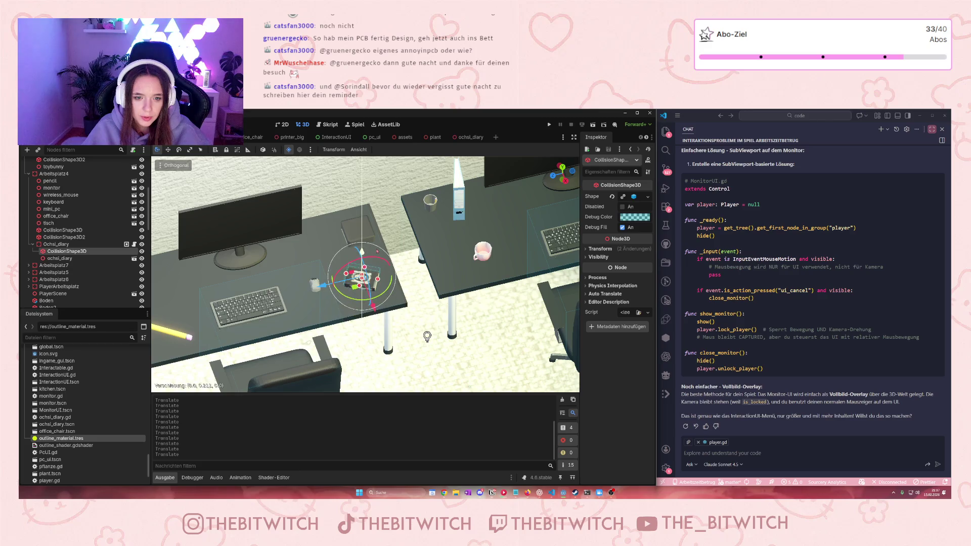
{"action": "scroll", "coordinate": [376, 254], "scroll_direction": "up", "scroll_amount": 5}
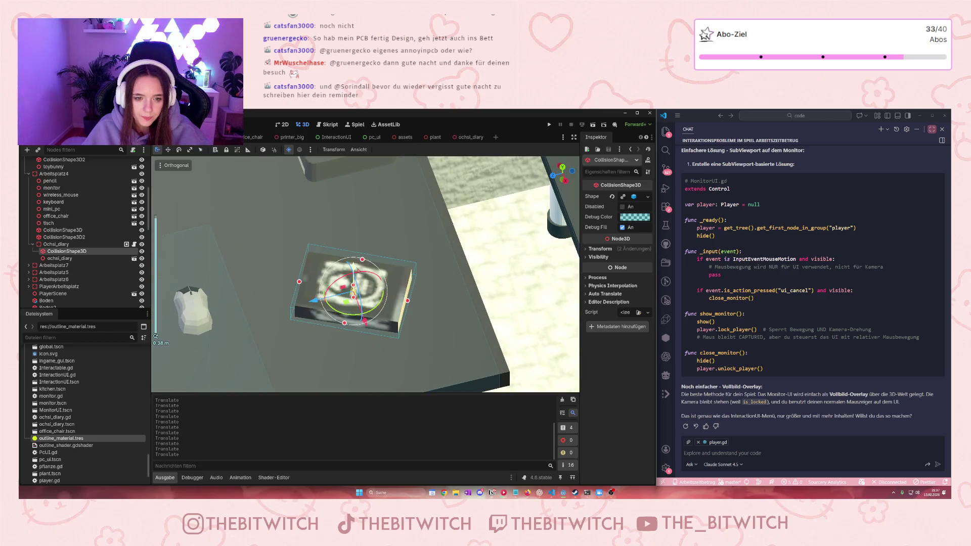
{"action": "left_click_drag", "start_coordinate": [354, 260], "coordinate": [365, 297]}
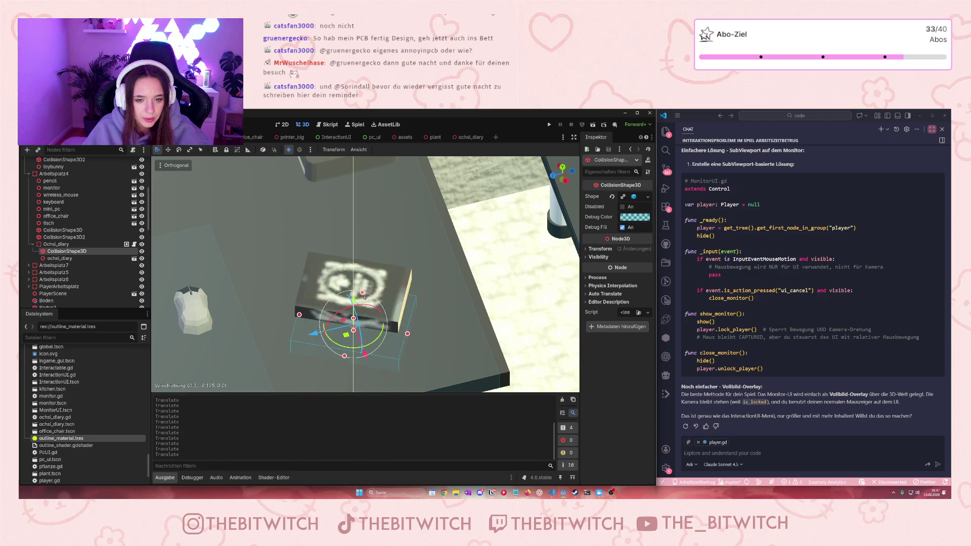
{"action": "mouse_move", "coordinate": [315, 332]}
{"action": "left_mouse_down"}
{"action": "mouse_move", "coordinate": [377, 355]}
{"action": "mouse_move", "coordinate": [331, 303]}
{"action": "mouse_move", "coordinate": [313, 299]}
{"action": "mouse_move", "coordinate": [336, 271]}
{"action": "left_mouse_up"}
{"action": "left_click_drag", "start_coordinate": [361, 316], "coordinate": [363, 323]}
Step: Nudge the diary model up slightly, frame Ochsi_diary, and save the office scene
{"action": "left_click", "coordinate": [366, 324]}
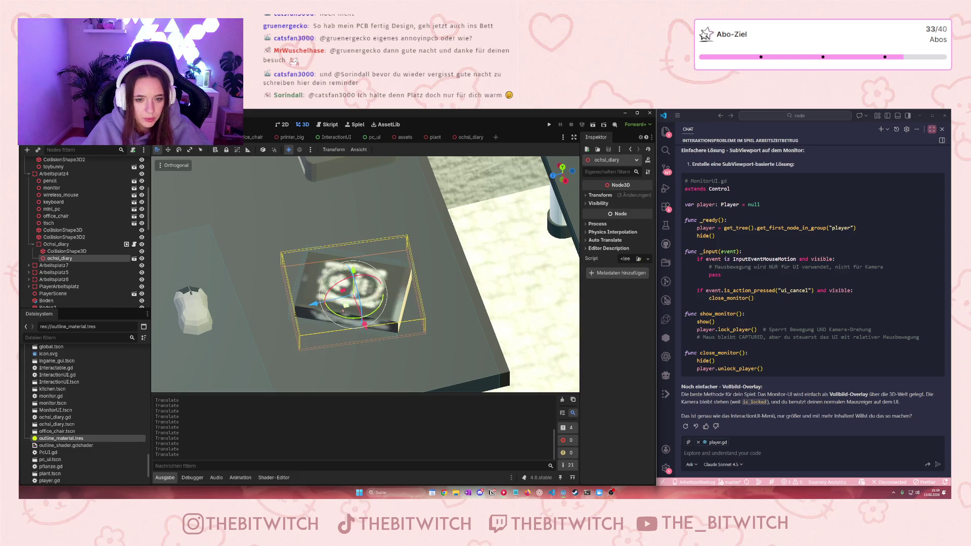
{"action": "left_click_drag", "start_coordinate": [353, 272], "coordinate": [358, 275]}
{"action": "double_click", "coordinate": [74, 244]}
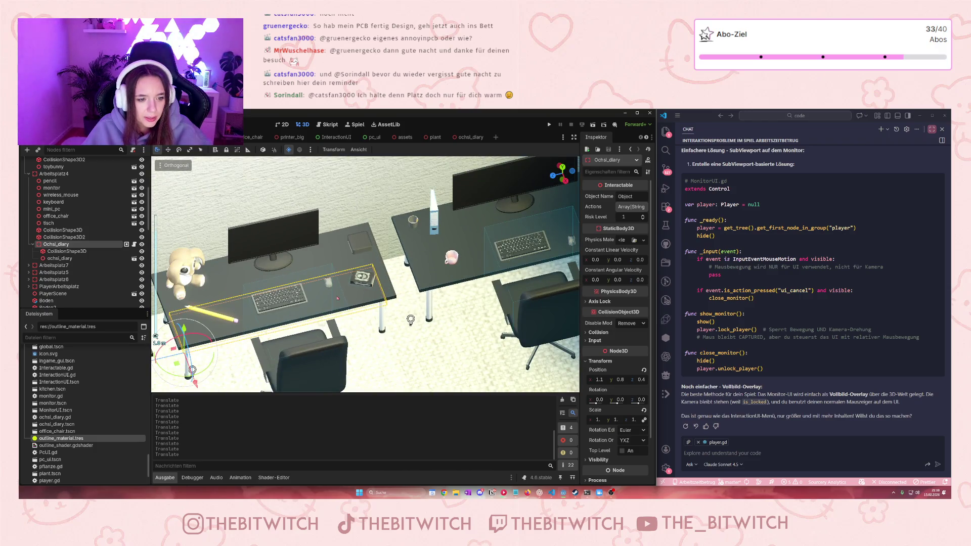
{"action": "scroll", "coordinate": [233, 334], "scroll_direction": "down", "scroll_amount": 3}
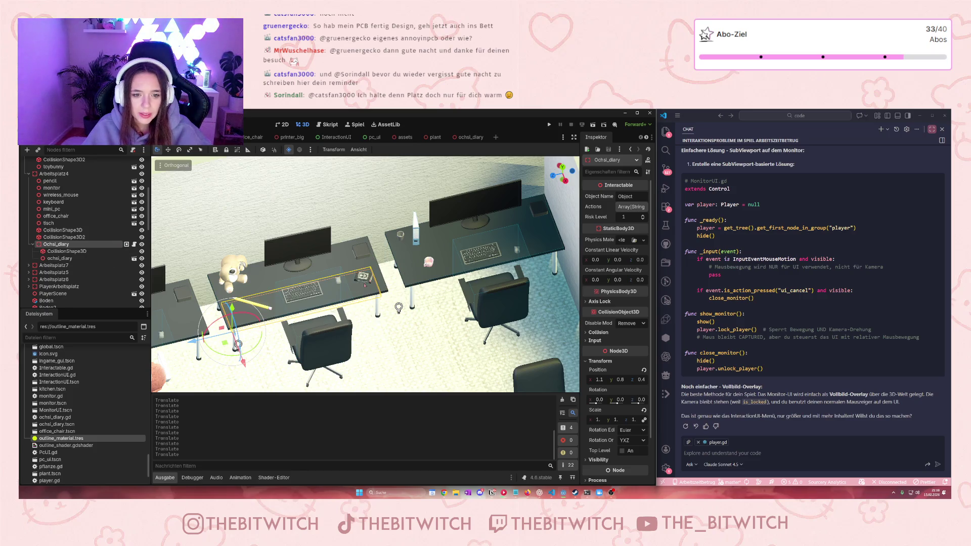
{"action": "key", "text": "ctrl+s"}
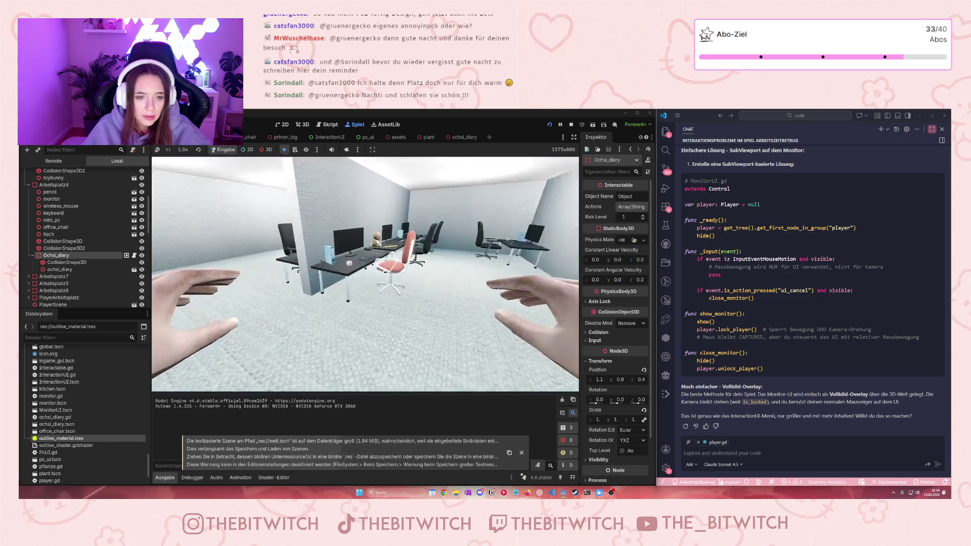
Step: Walk to the desk, read the diary via the Lesen prompt, then stop the game
{"action": "key", "text": "w"}
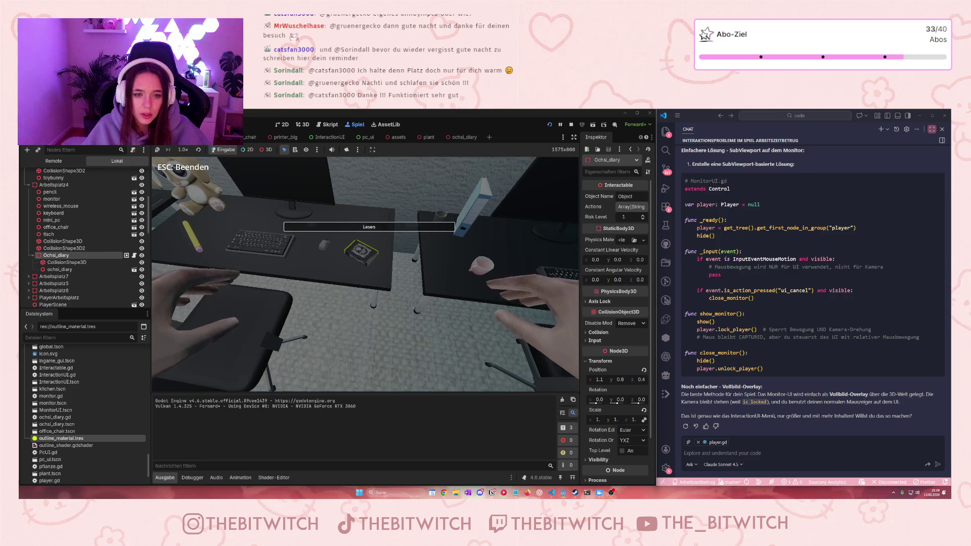
{"action": "key", "text": "e"}
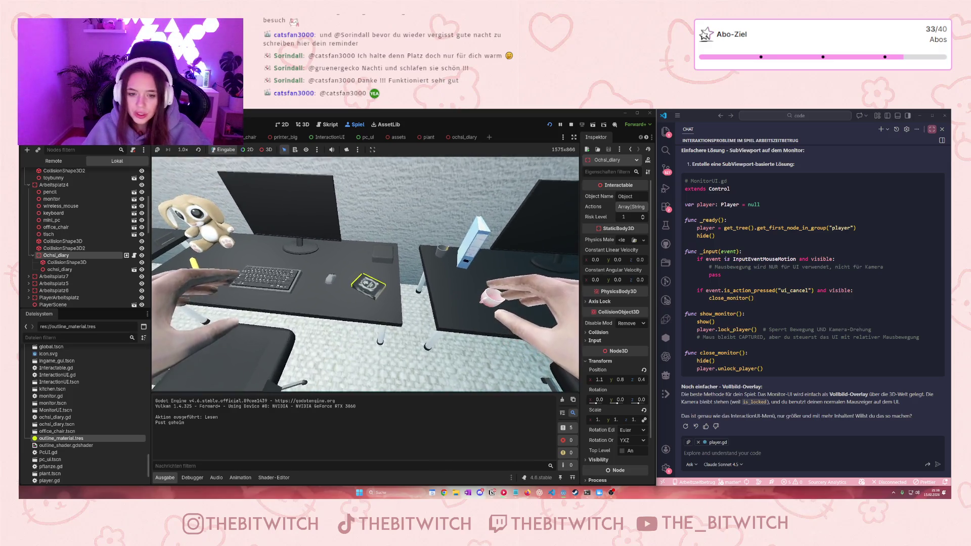
{"action": "key", "text": "Escape"}
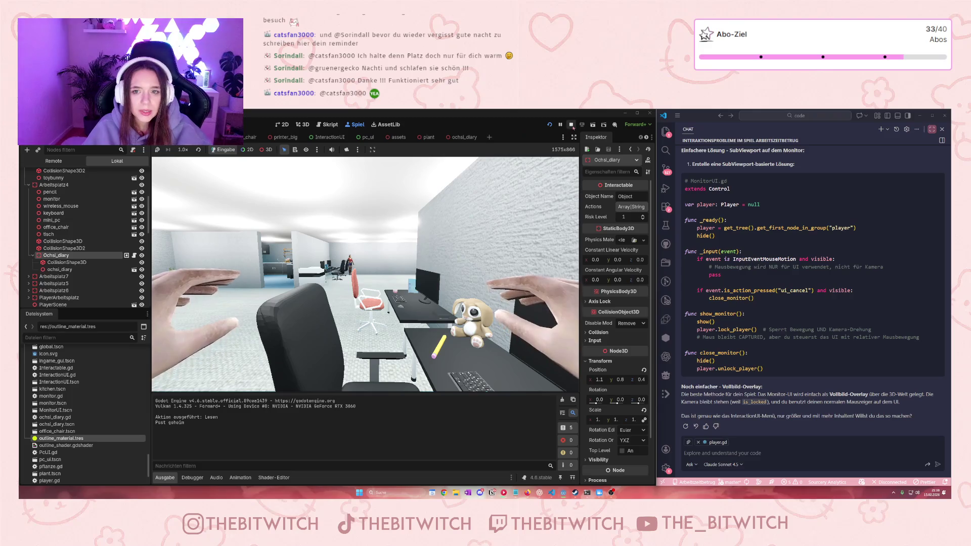
{"action": "left_click", "coordinate": [572, 126]}
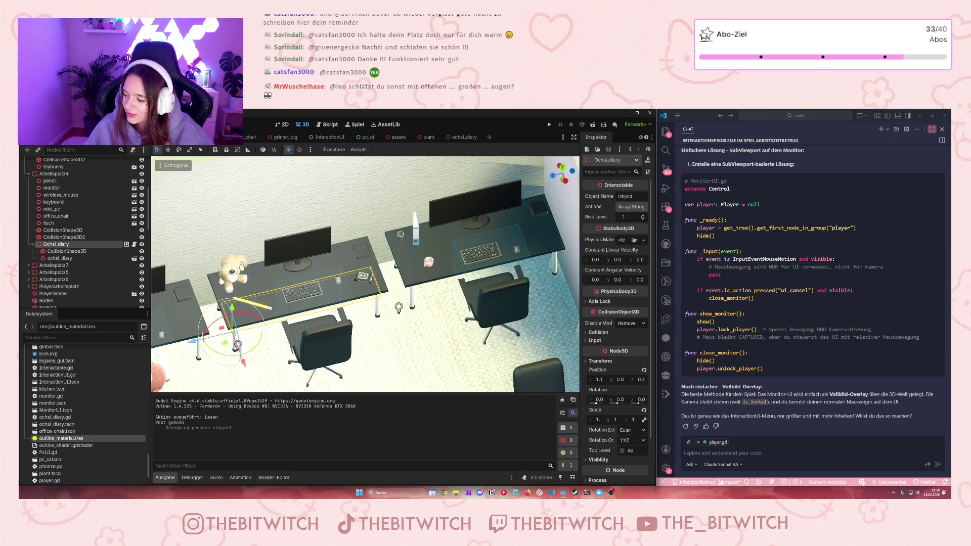
Step: Rotate the diary about -5° around Y, save the office scene, and start the game
{"action": "scroll", "coordinate": [365, 275], "scroll_direction": "up", "scroll_amount": 2}
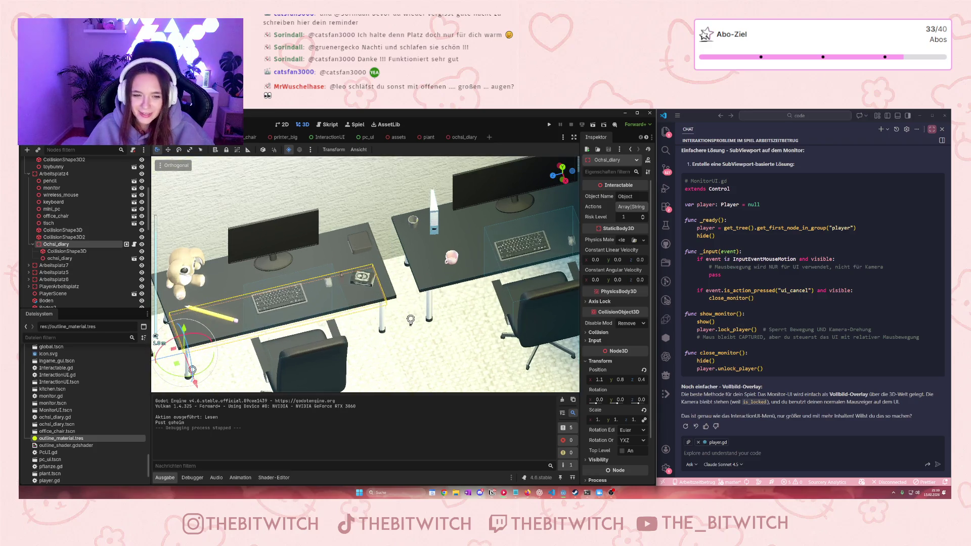
{"action": "scroll", "coordinate": [365, 275], "scroll_direction": "down", "scroll_amount": 2}
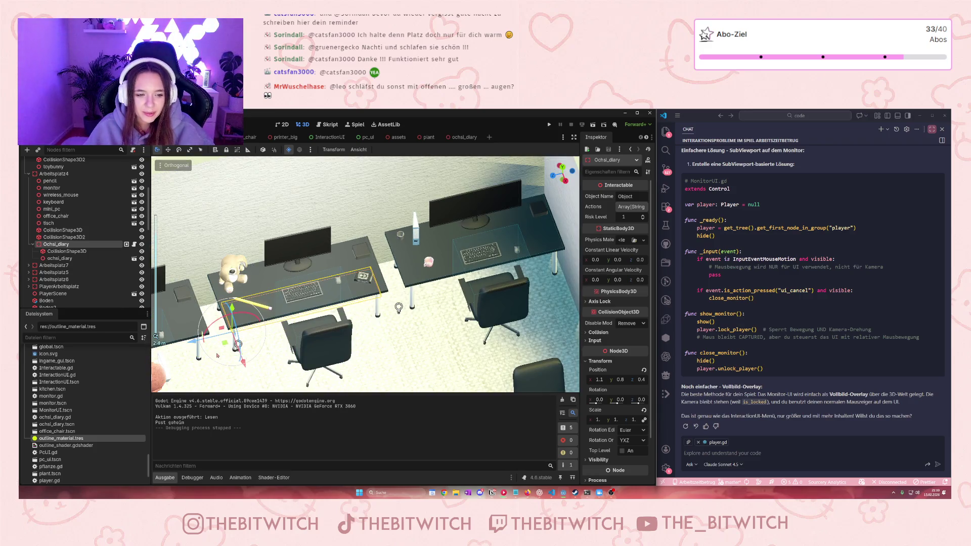
{"action": "mouse_move", "coordinate": [222, 352]}
{"action": "left_mouse_down"}
{"action": "mouse_move", "coordinate": [237, 346]}
{"action": "mouse_move", "coordinate": [239, 355]}
{"action": "mouse_move", "coordinate": [227, 317]}
{"action": "left_mouse_up"}
{"action": "scroll", "coordinate": [422, 296], "scroll_direction": "up", "scroll_amount": 3}
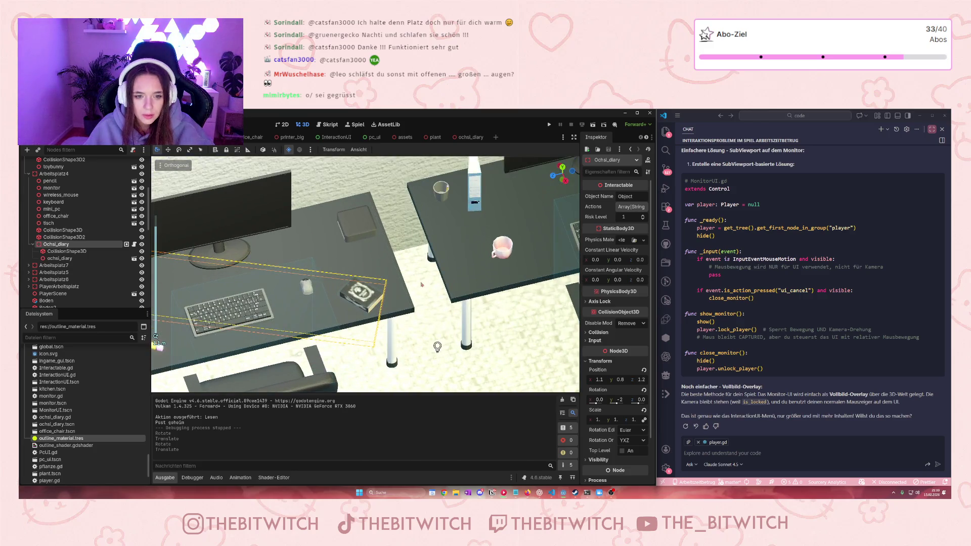
{"action": "key", "text": "ctrl+s"}
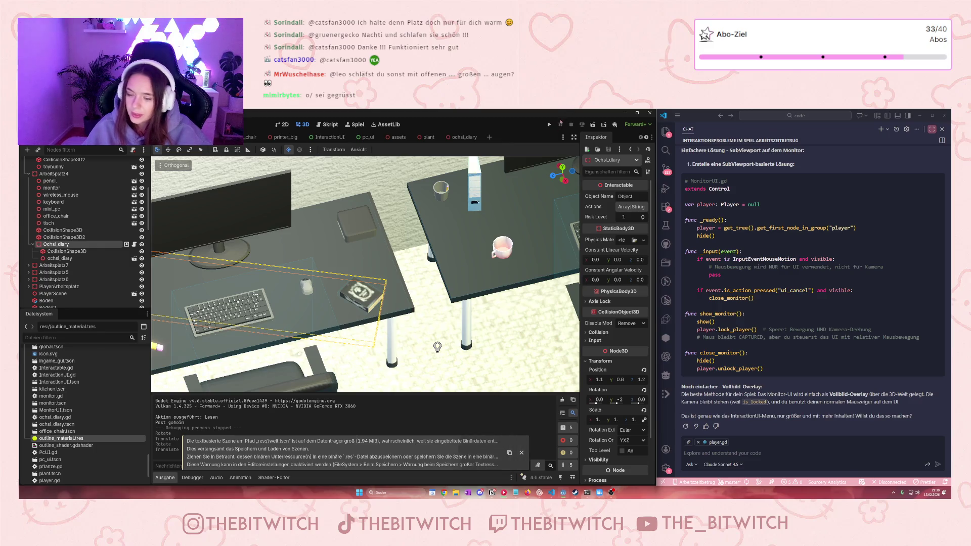
{"action": "left_click", "coordinate": [549, 125]}
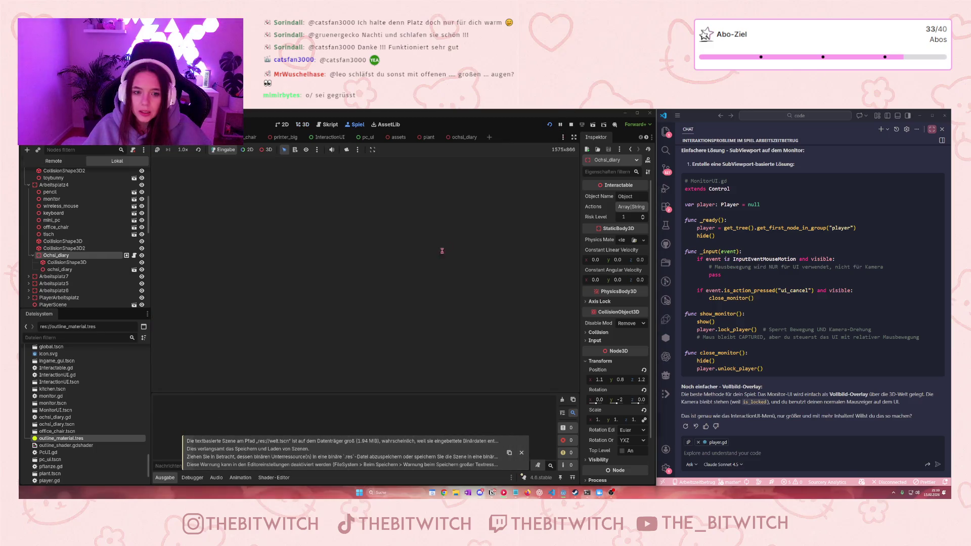
Step: Walk to the desk until the diary shows its yellow outline, then head toward the sofa
{"action": "key", "text": "w"}
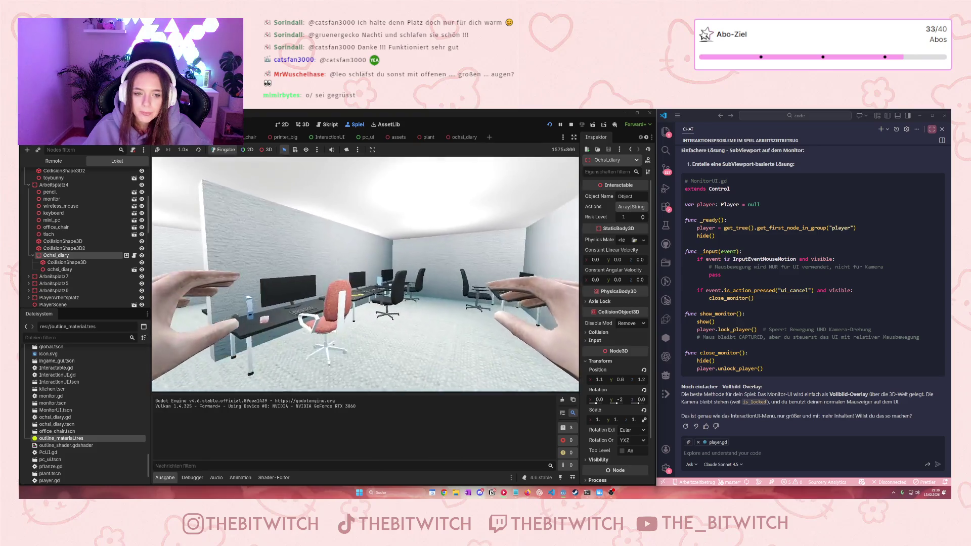
{"action": "key", "text": "w"}
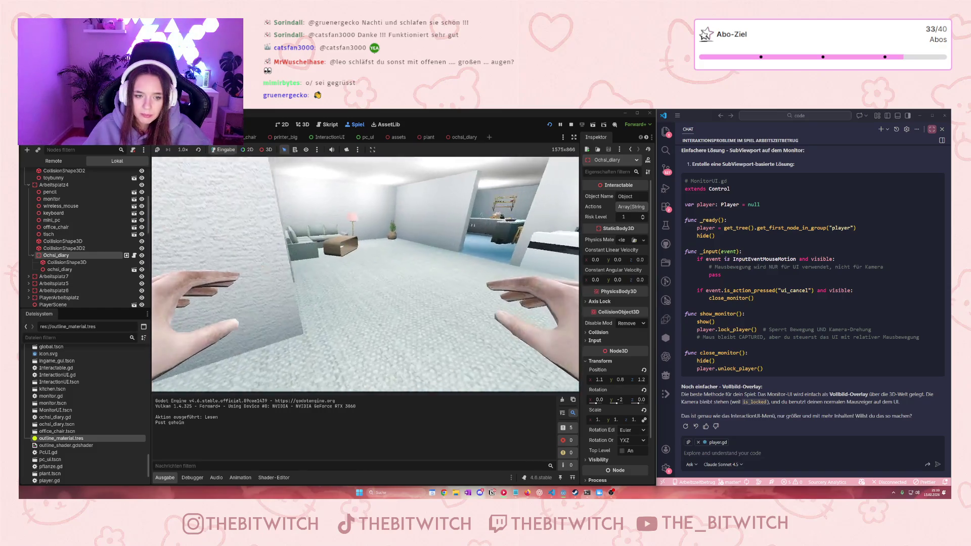
{"action": "key", "text": "w"}
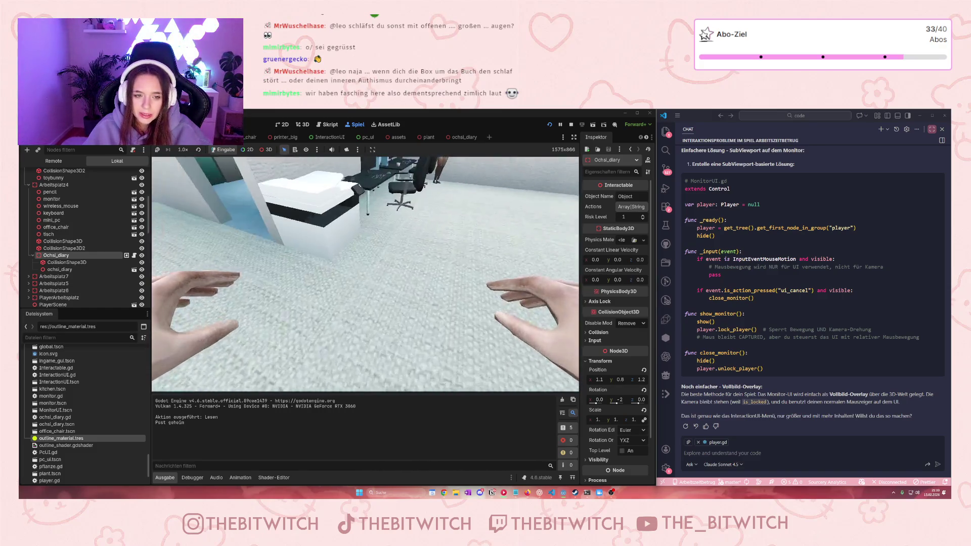